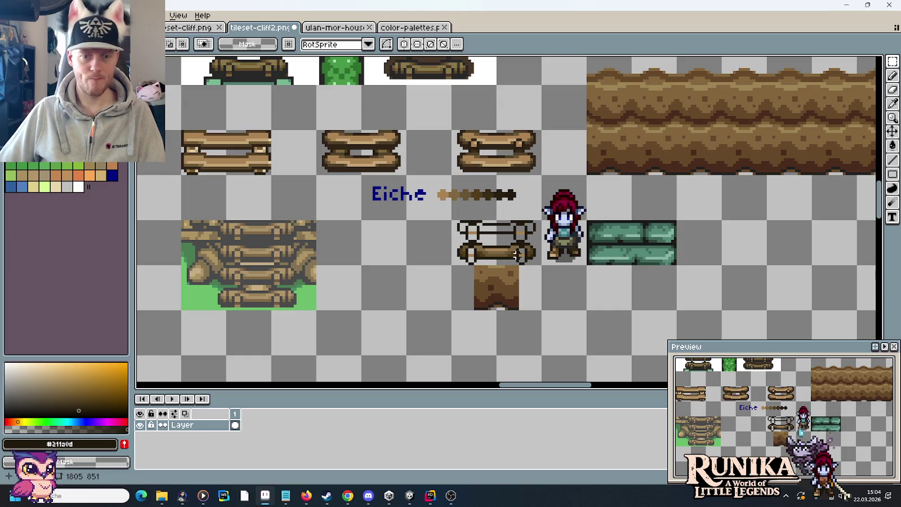
Zoom in on the log tile and take its darkest outline brown #292010 as the Pencil colour
scroll(508, 255, "up", 3)
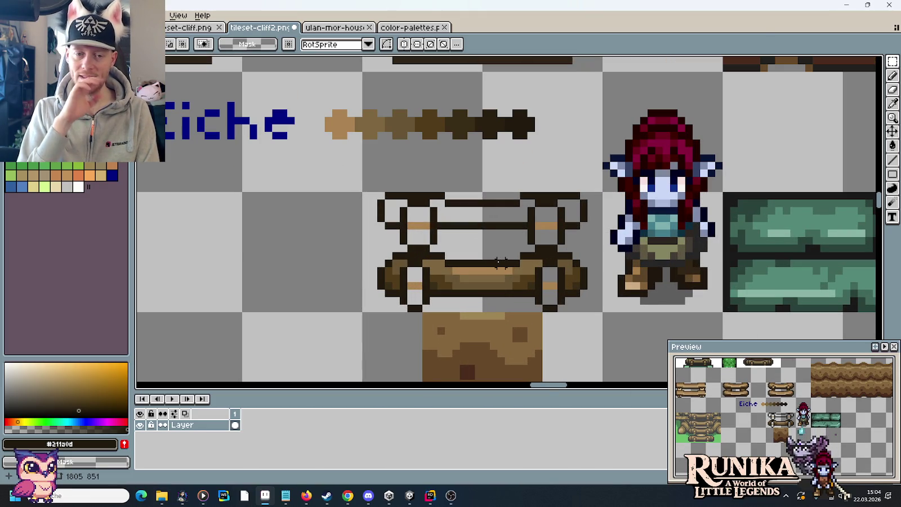
scroll(486, 291, "up", 2)
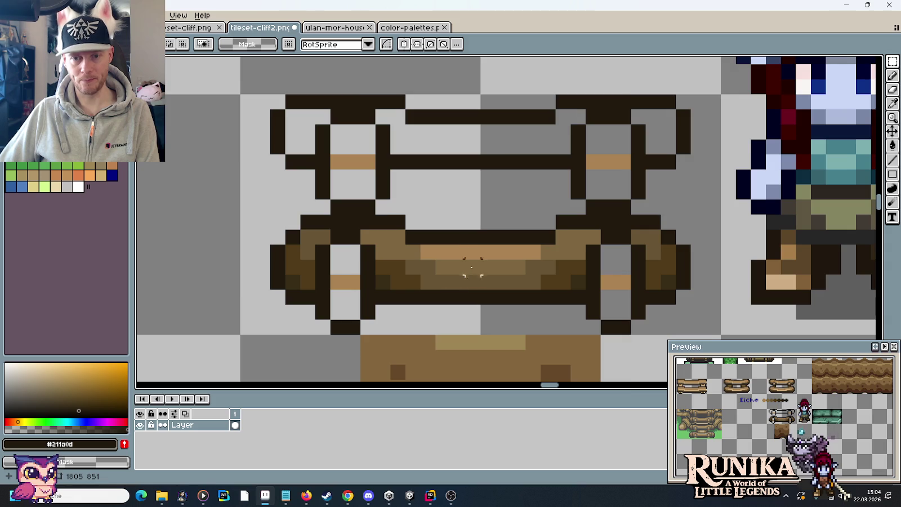
scroll(488, 237, "up", 1)
scroll(501, 214, "down", 2)
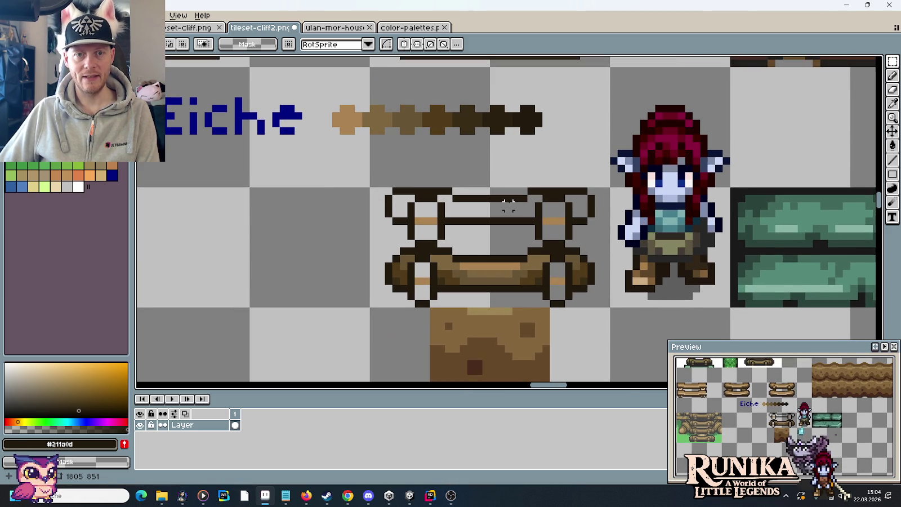
scroll(509, 205, "up", 1)
key("i")
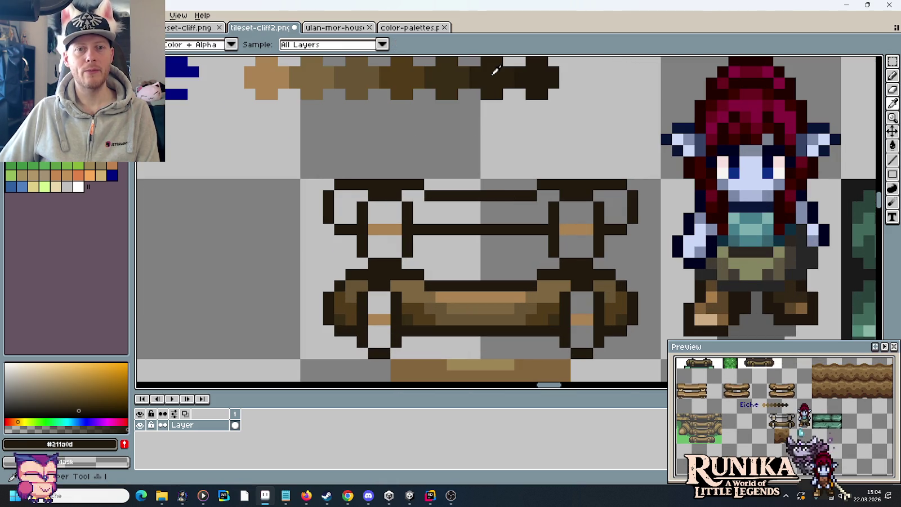
left_click(496, 71)
scroll(581, 341, "up", 1)
key("b")
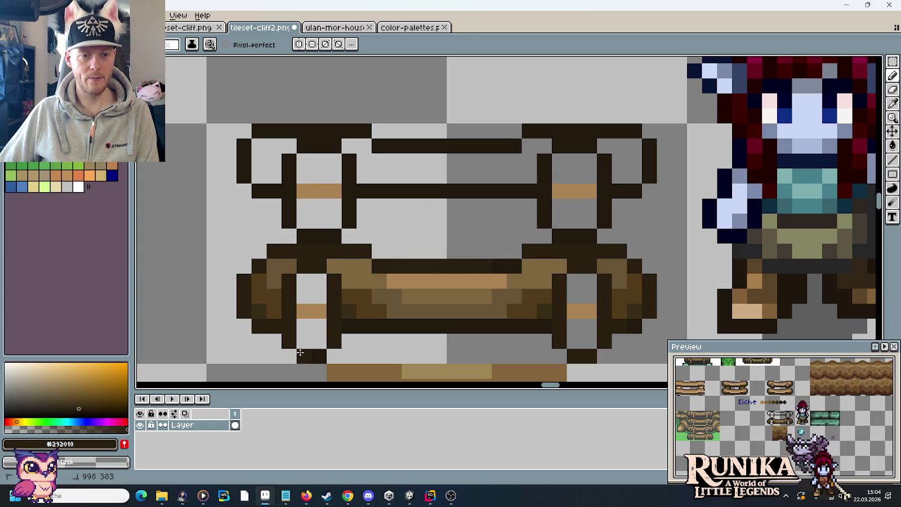
Sample the slightly lighter dark brown #382c16 from the log for the Pencil
scroll(321, 355, "down", 1)
scroll(379, 200, "down", 1)
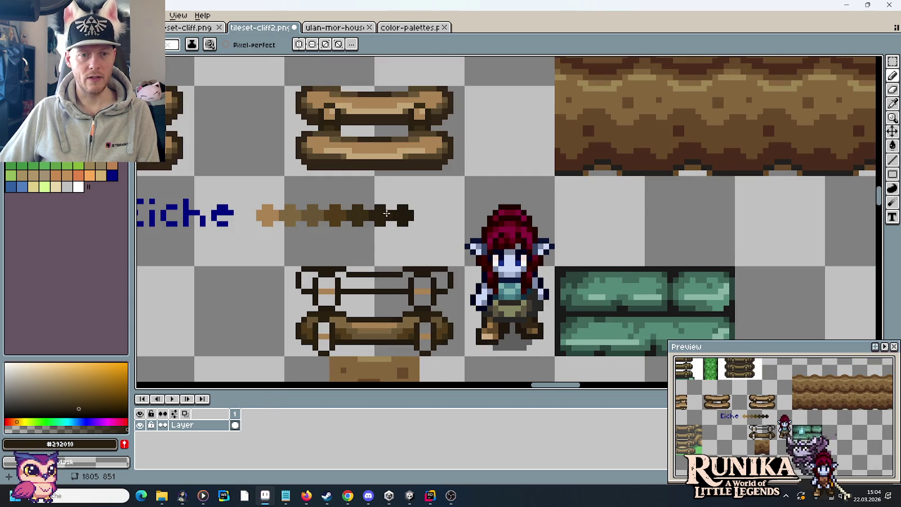
scroll(386, 213, "up", 2)
key("i")
left_click(342, 203)
scroll(342, 203, "down", 2)
scroll(456, 218, "up", 2)
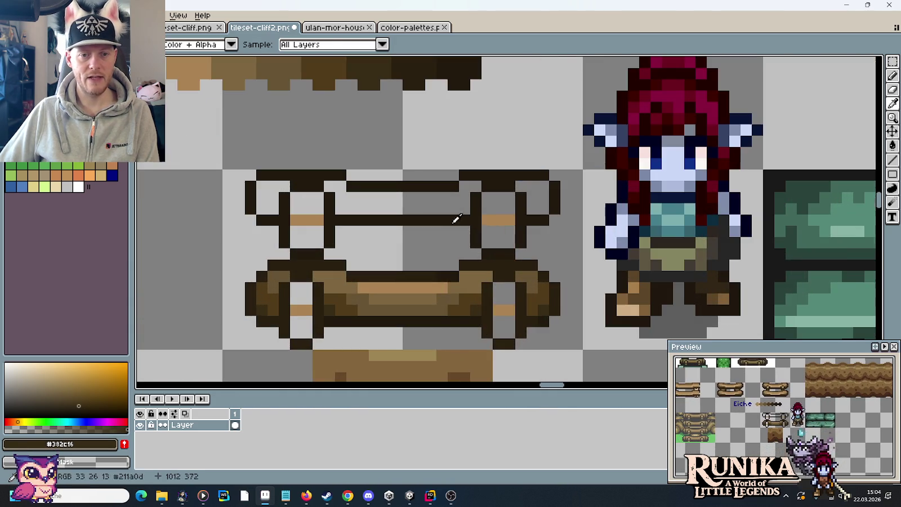
key("b")
Repaint the log's top outline row, its right-end pixels and the pixels beside the left post
scroll(552, 304, "up", 1)
left_click(557, 301)
mouse_move(536, 290)
left_mouse_down()
mouse_move(533, 244)
mouse_move(509, 226)
mouse_move(372, 224)
left_mouse_up()
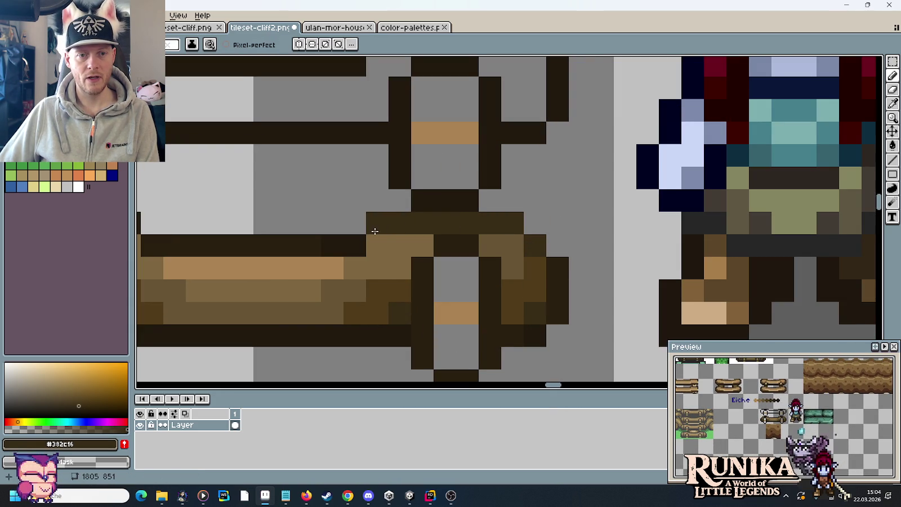
mouse_move(351, 258)
left_mouse_down()
mouse_move(582, 238)
mouse_move(539, 223)
mouse_move(395, 223)
mouse_move(359, 203)
mouse_move(232, 204)
left_mouse_up()
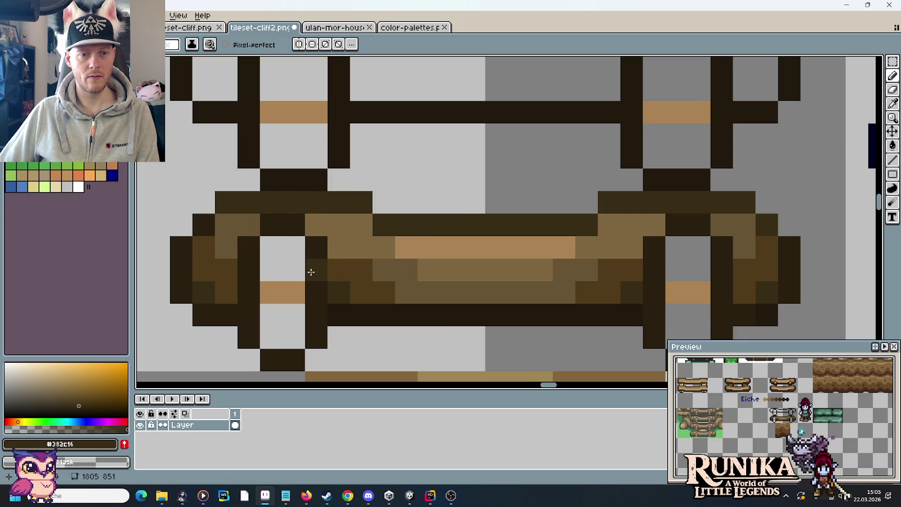
mouse_move(310, 272)
left_mouse_down()
mouse_move(302, 240)
mouse_move(273, 221)
mouse_move(260, 242)
left_mouse_up()
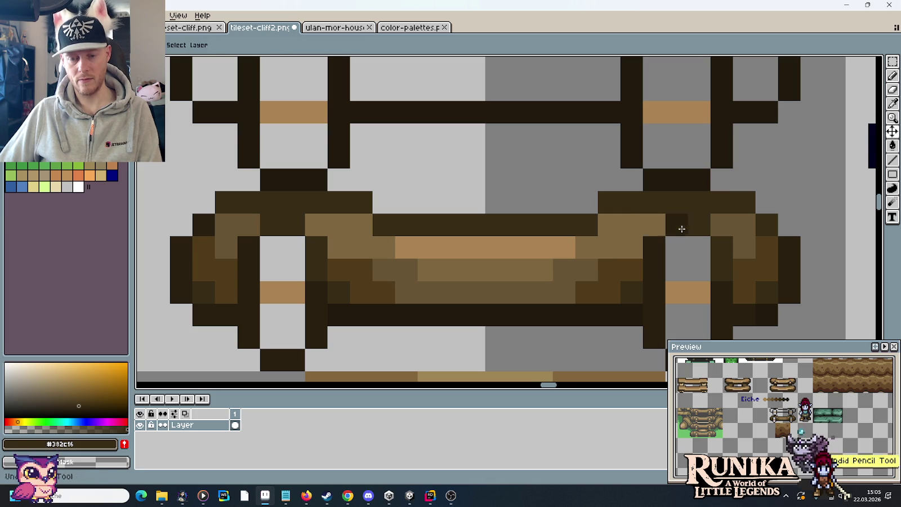
scroll(587, 263, "down", 1)
scroll(587, 263, "down", 1)
scroll(587, 263, "down", 1)
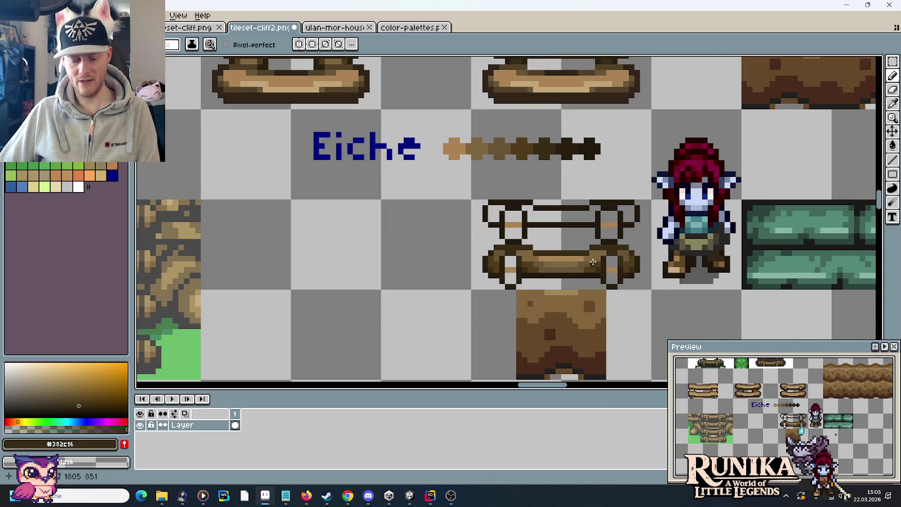
scroll(593, 262, "up", 1)
Fill the gap by the right post and add mid brown #685535 pixels on the log's upper edge
scroll(586, 254, "up", 1)
key("alt")
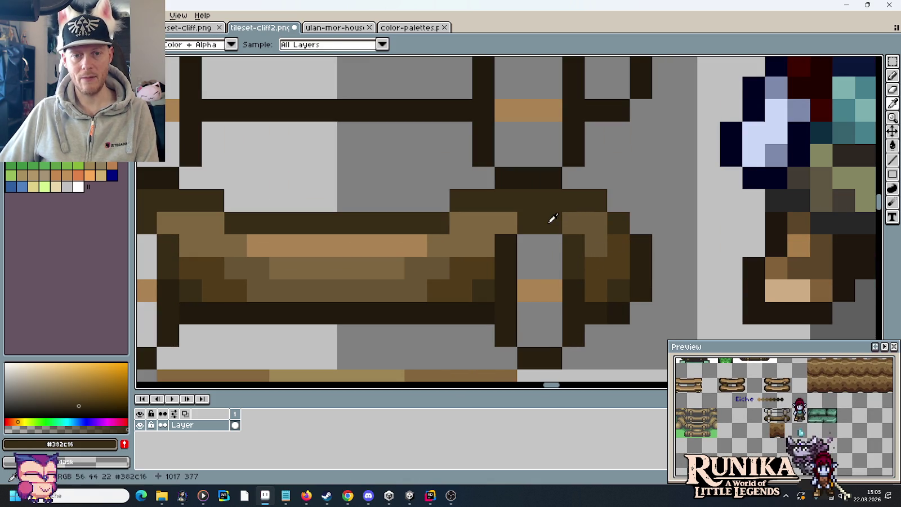
left_click(527, 246)
left_click(507, 223, "alt")
left_click(595, 226, "alt")
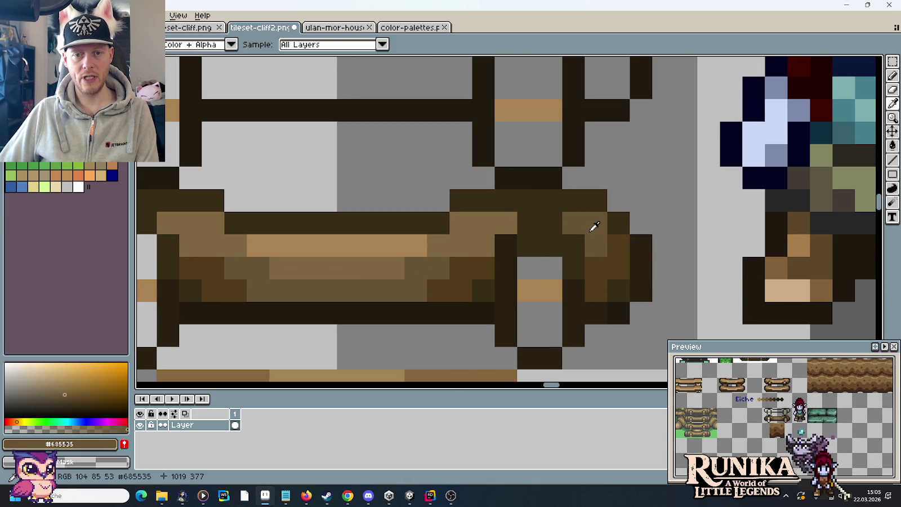
left_click(507, 248)
left_click(574, 245)
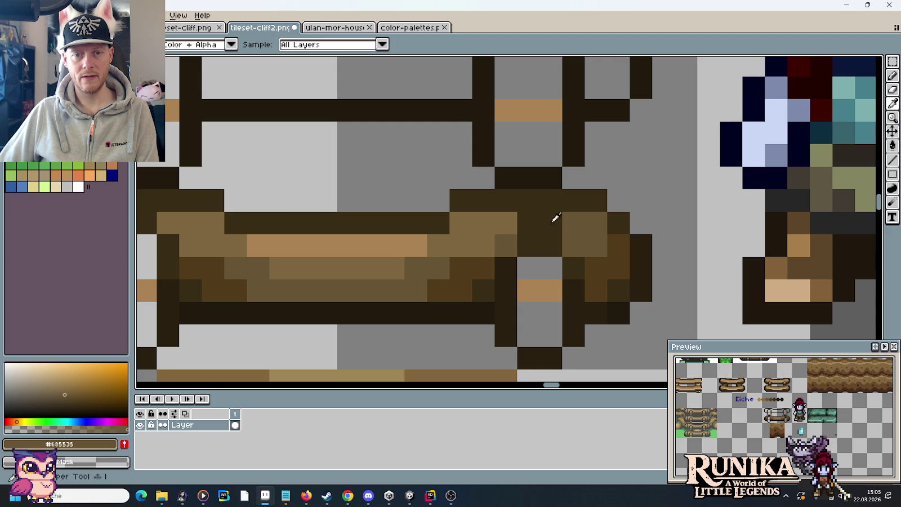
Add light brown #7c6741 highlights and a mid brown #685535 row along the log's top
left_click(510, 223, "alt")
left_click(540, 223)
left_click(578, 223)
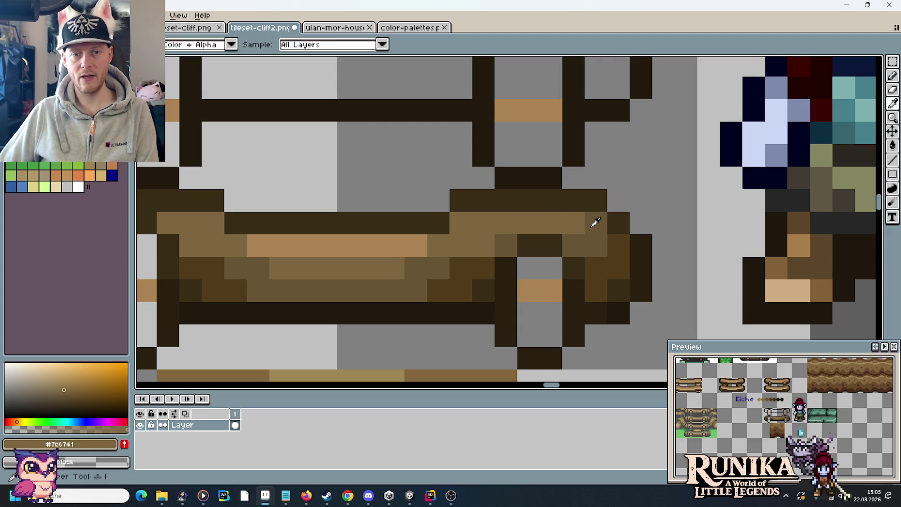
left_click(595, 223, "alt")
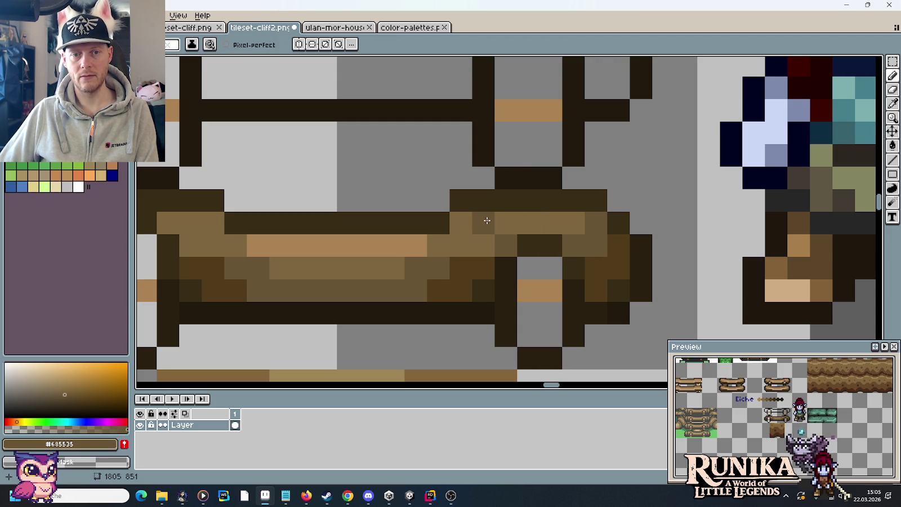
left_click_drag(487, 221, 567, 221)
Lighten a dark pixel on the log's right end with light brown #7c6741
scroll(781, 425, "up", 3)
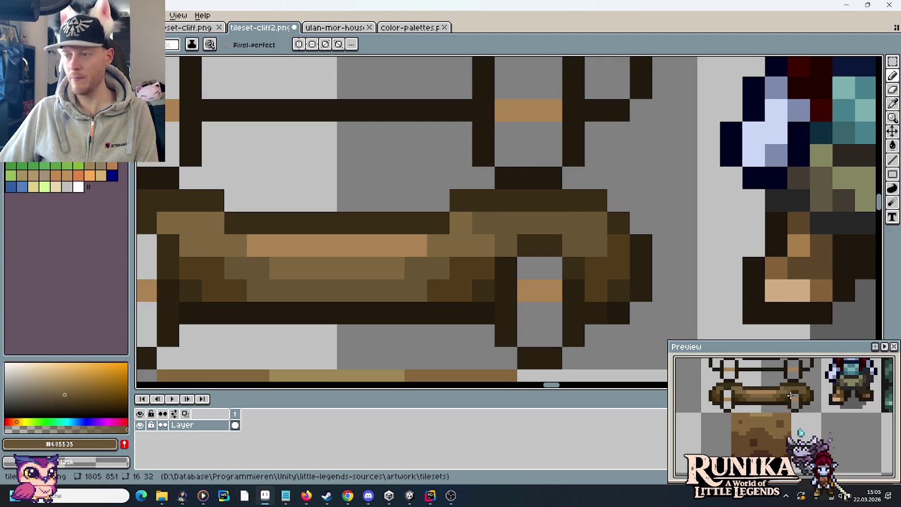
left_click_drag(497, 268, 525, 258)
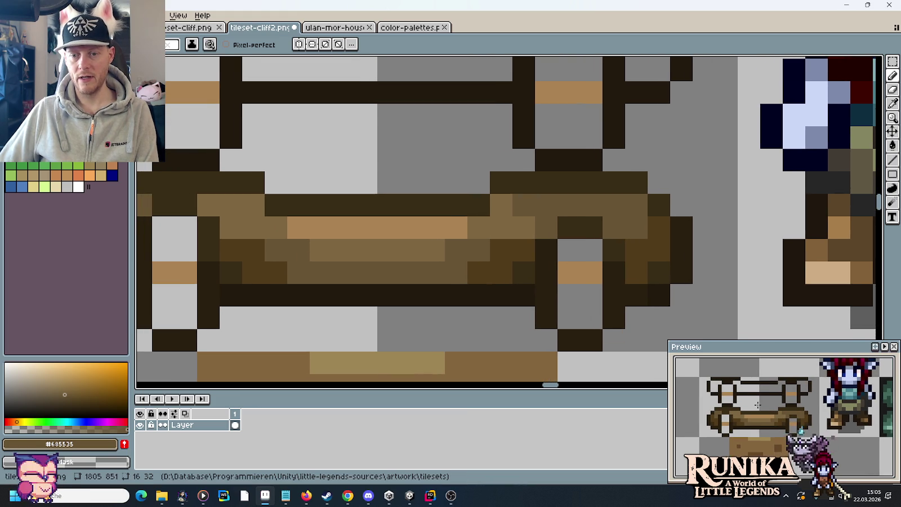
scroll(758, 405, "up", 1)
scroll(758, 405, "down", 2)
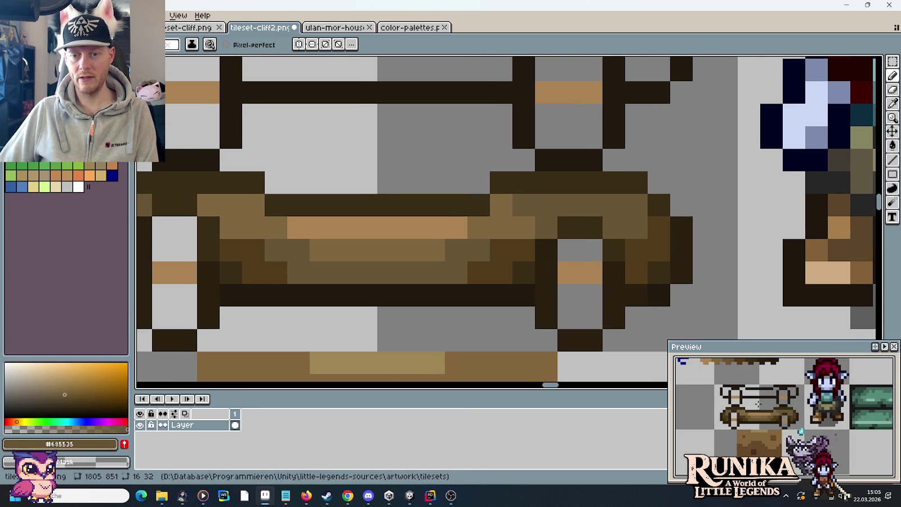
mouse_move(520, 215)
left_mouse_down()
mouse_move(569, 201)
mouse_move(569, 192)
left_mouse_up()
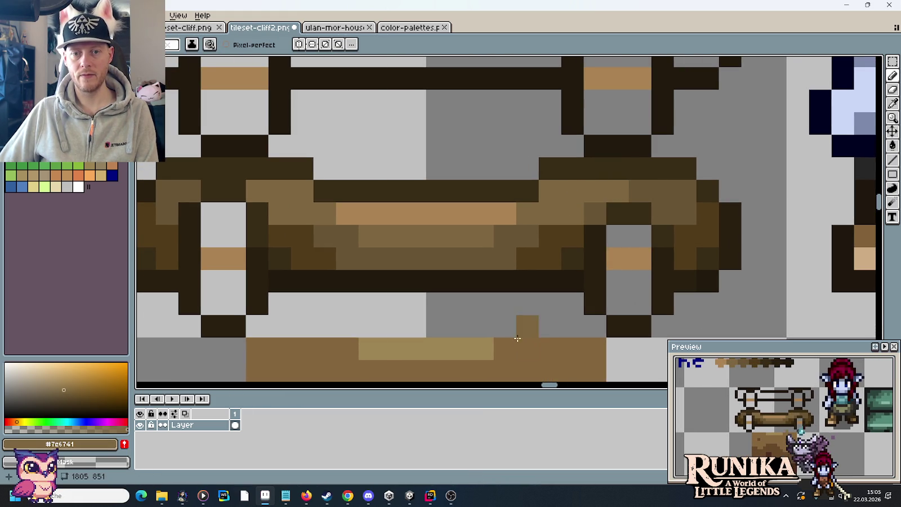
key("i")
left_click(569, 241)
key("b")
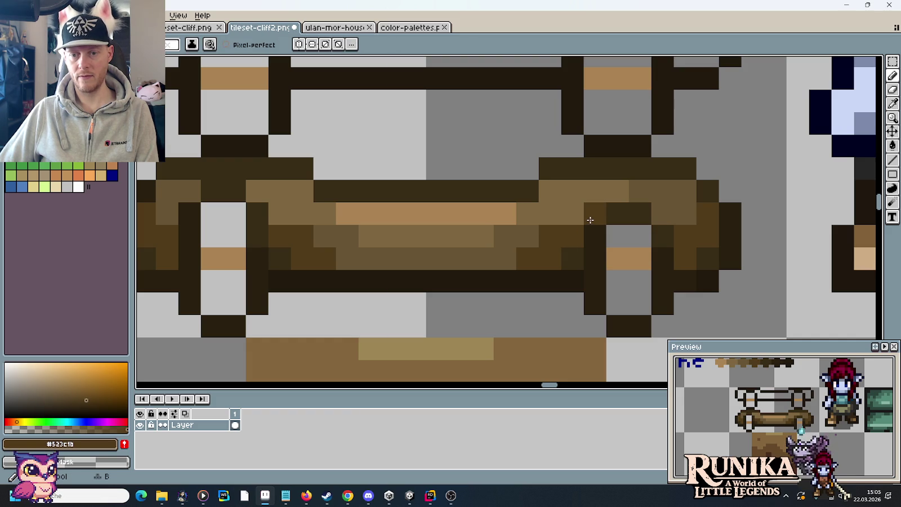
key("i")
left_click(600, 188)
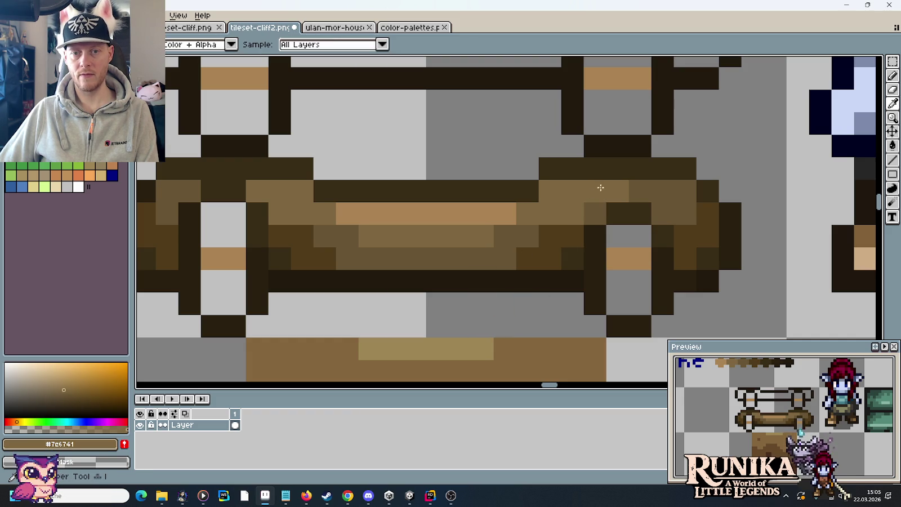
key("b")
left_click(677, 192)
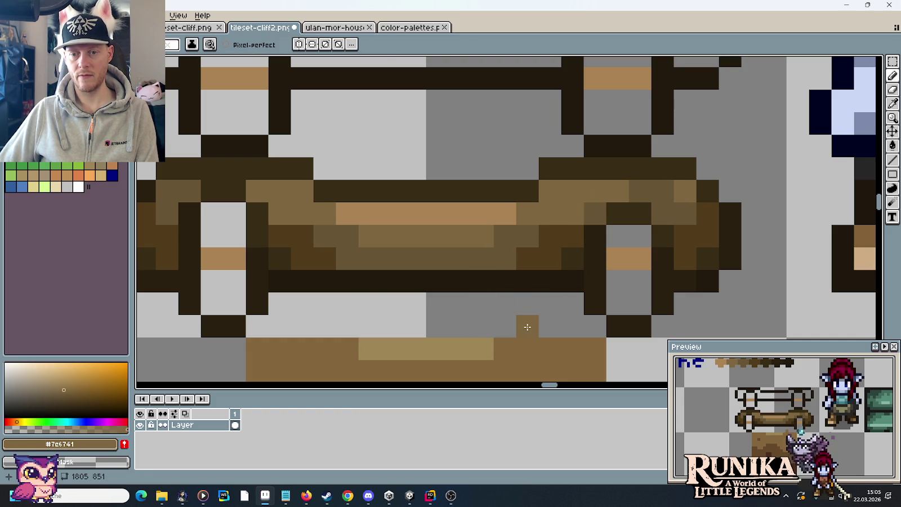
Fill the grey gap pixels and gap row inside the right post with browns #523c1b and #685535
key("i")
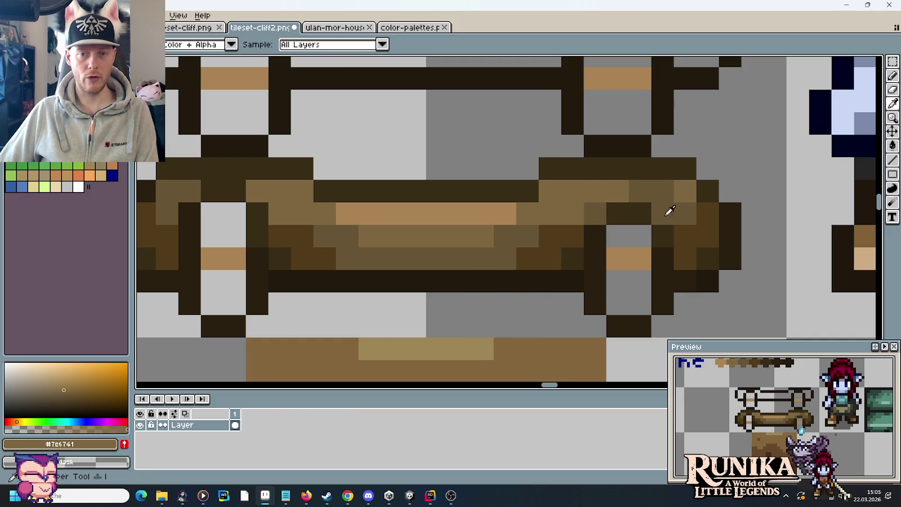
key("b")
left_click_drag(630, 235, 617, 237)
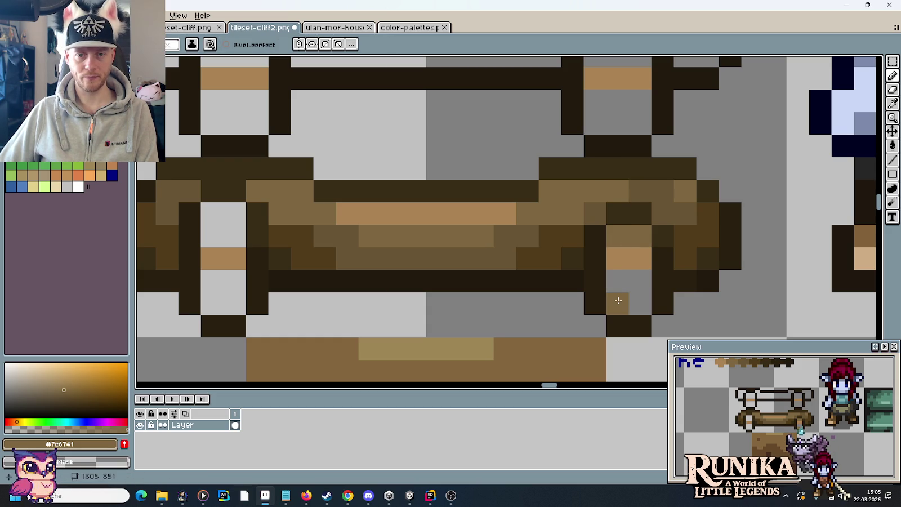
key("i")
left_click(569, 237)
key("b")
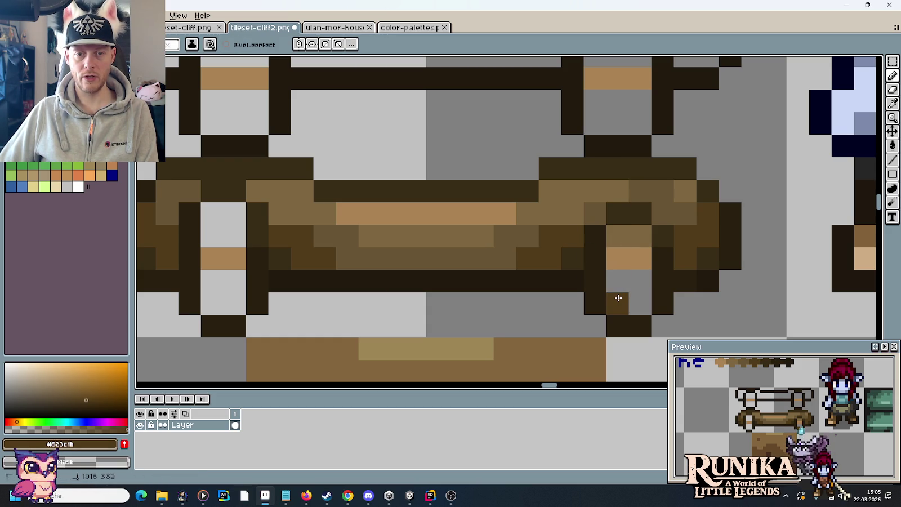
key("i")
left_click(673, 209)
key("b")
left_click(645, 296)
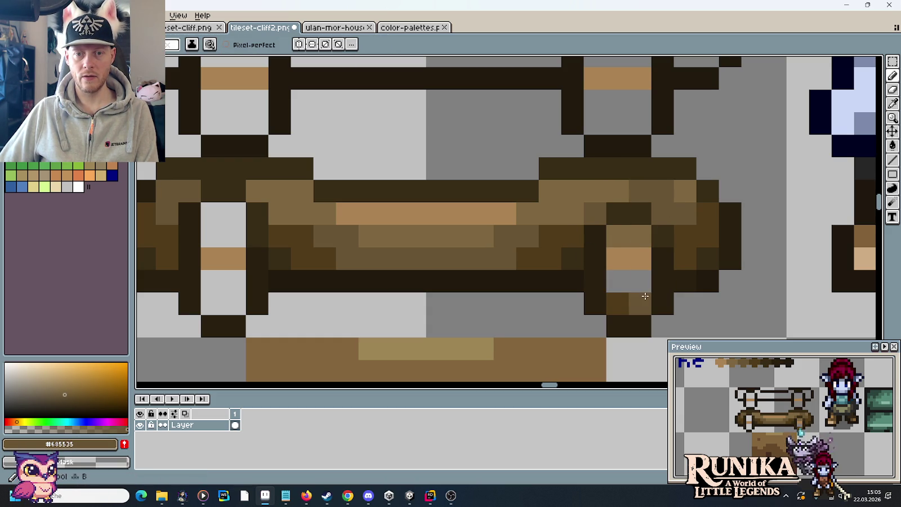
left_click_drag(645, 296, 622, 276)
Lighten one gap pixel in the right post with #7c6741, then sample darker browns for knob shading
key("i")
left_click(639, 235)
key("b")
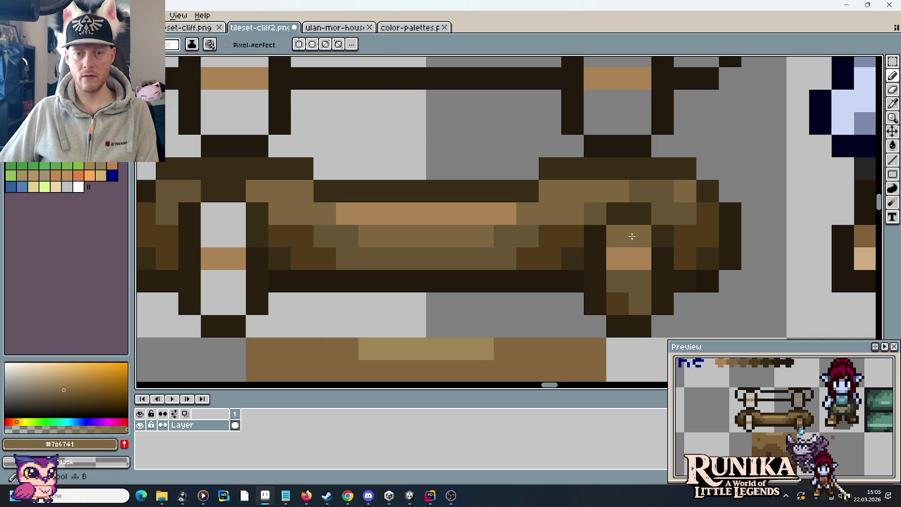
left_click(618, 304)
scroll(585, 338, "down", 2)
scroll(581, 346, "down", 1)
scroll(578, 342, "up", 2)
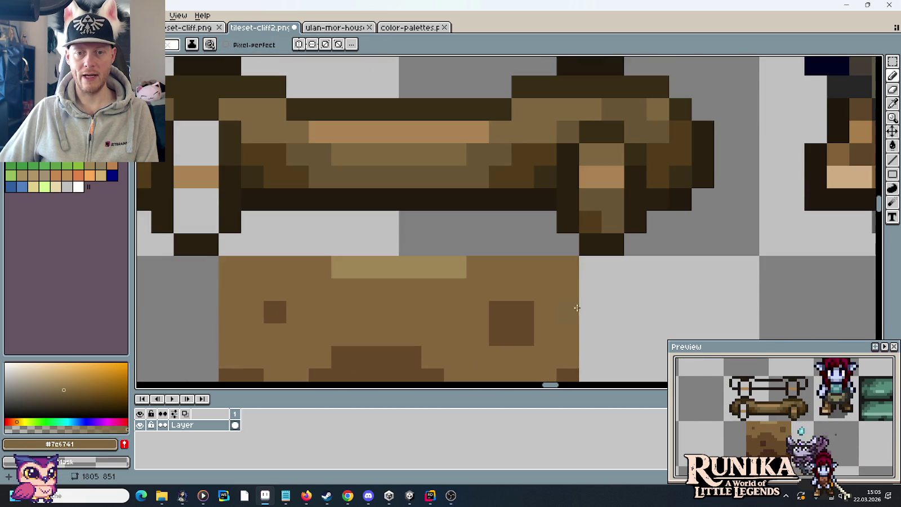
scroll(589, 258, "up", 1)
key("i")
key("b")
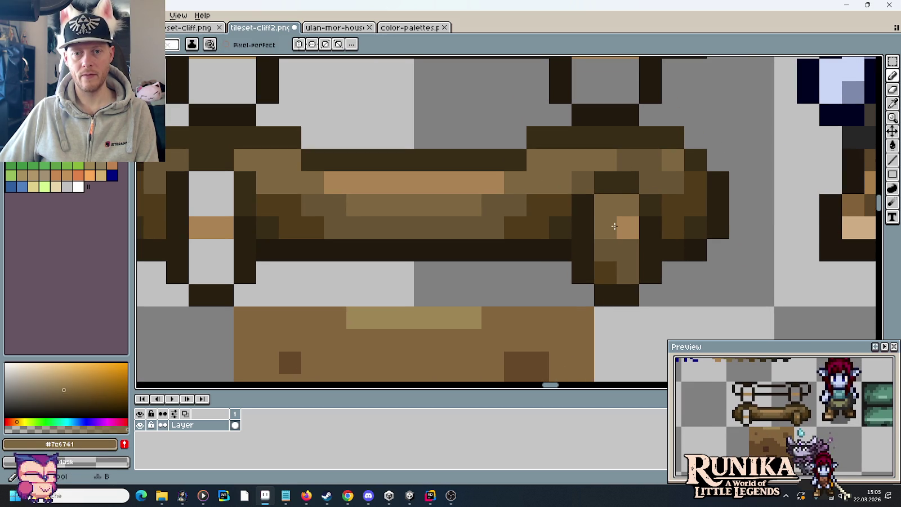
scroll(674, 249, "down", 3)
scroll(676, 253, "down", 1)
scroll(680, 263, "up", 2)
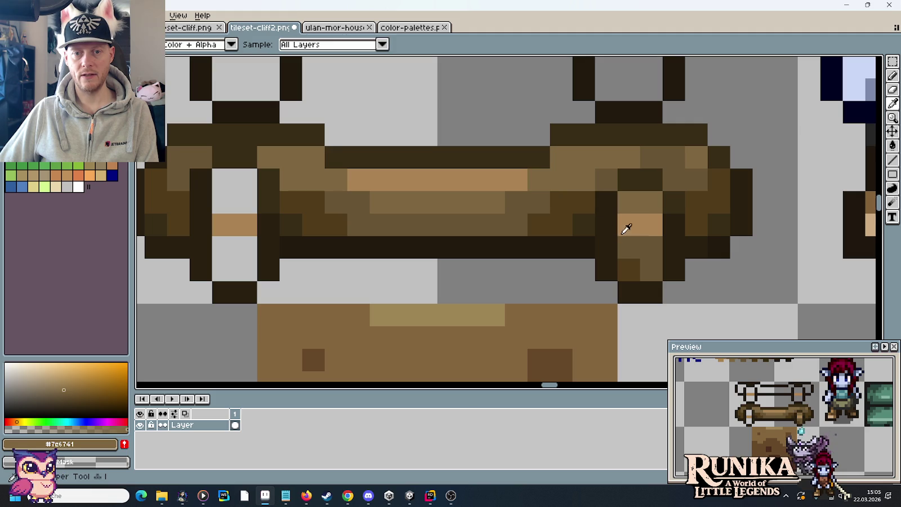
left_click(586, 201, "alt")
left_click(677, 204, "alt")
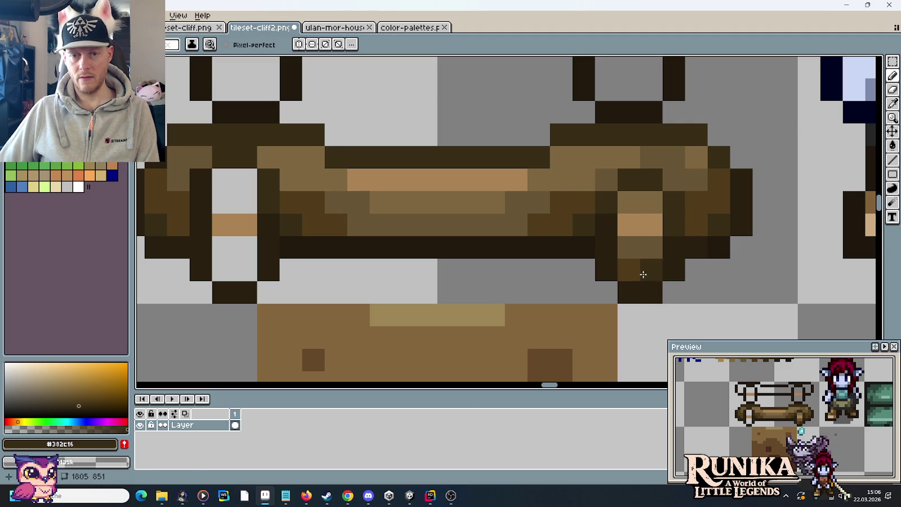
scroll(630, 296, "down", 3)
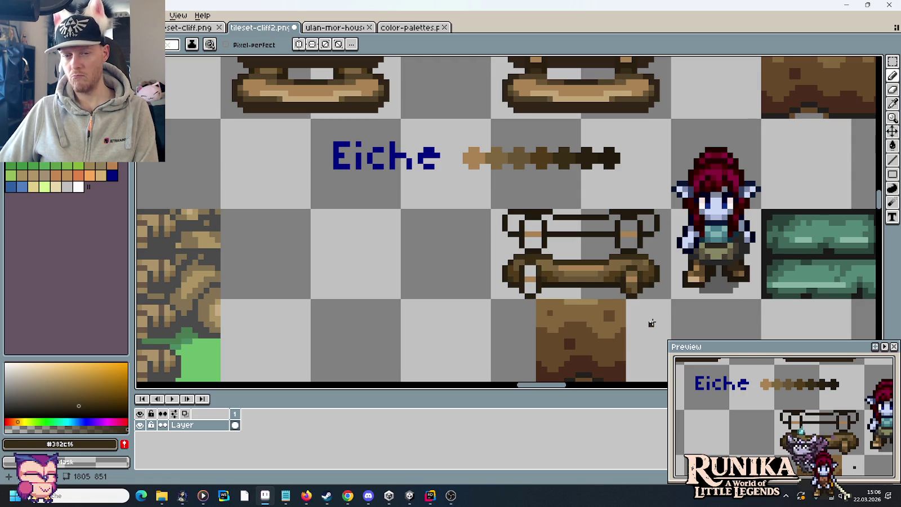
Copy the shaded right-end knob block onto the log's left end and deselect
scroll(651, 323, "up", 3)
key("m")
scroll(647, 295, "left", 2)
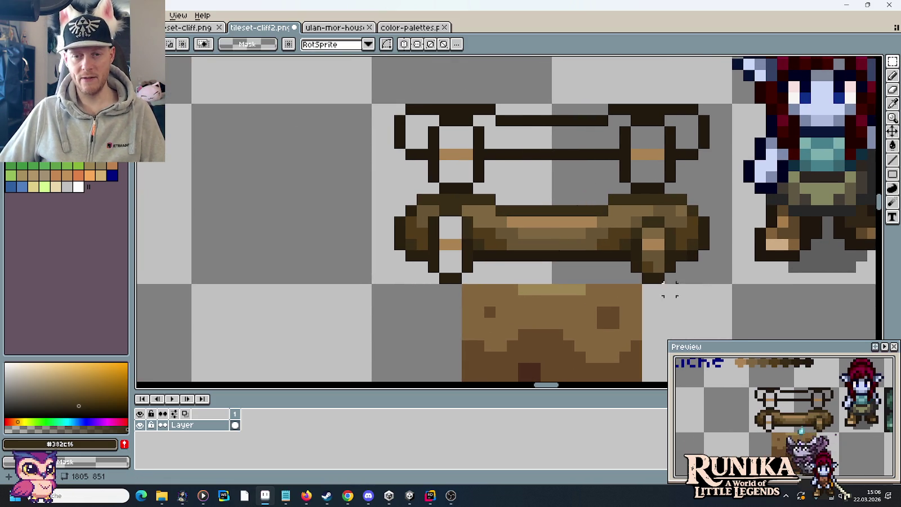
left_click_drag(664, 272, 632, 215)
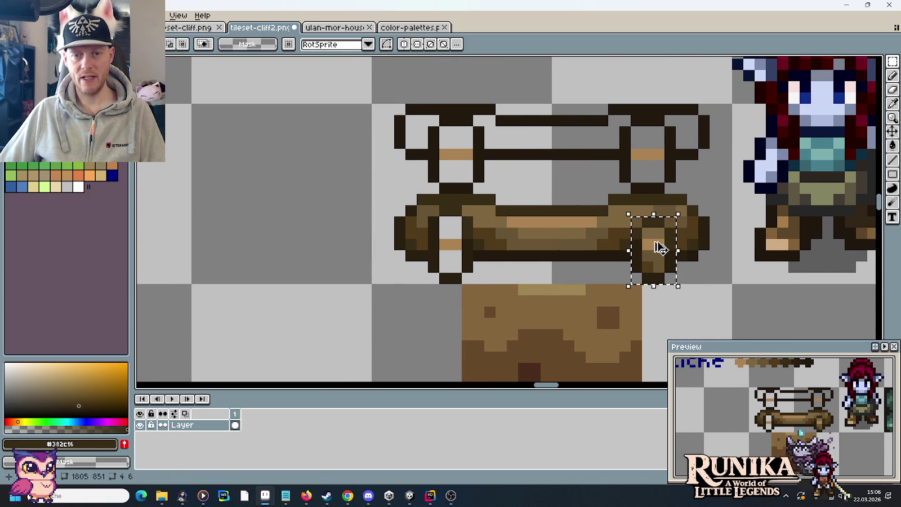
left_click_drag(658, 248, 461, 251)
key("ctrl+d")
key("b")
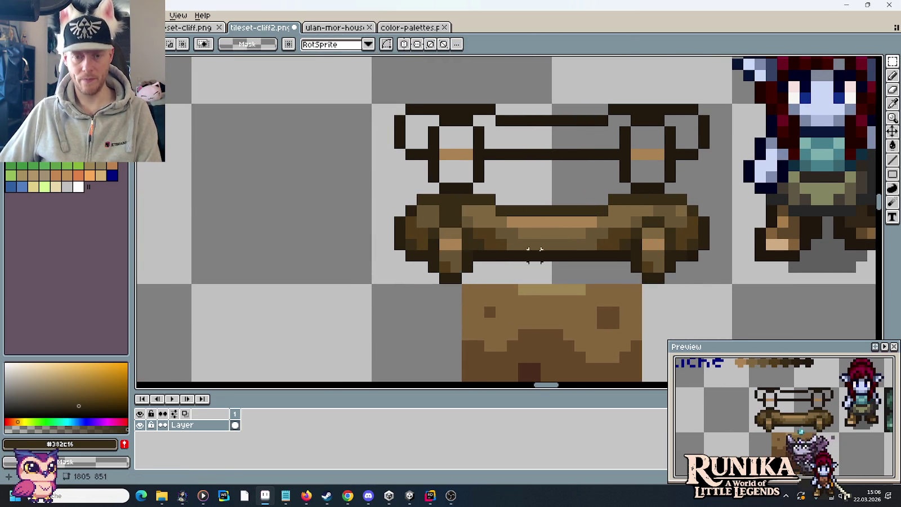
Sample browns #7c6741 and #685535 from the log, with the view over the ladder and cliff tiles
left_click(630, 209, "alt")
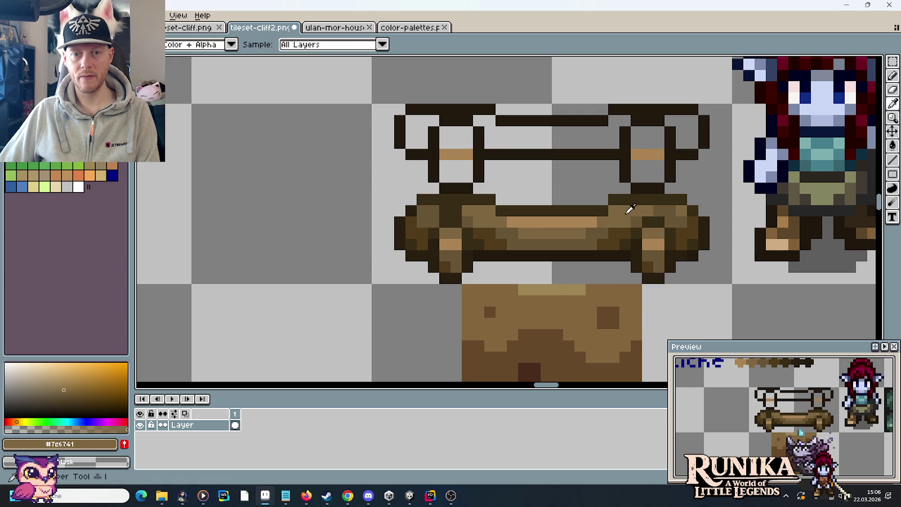
left_click(436, 213, "alt")
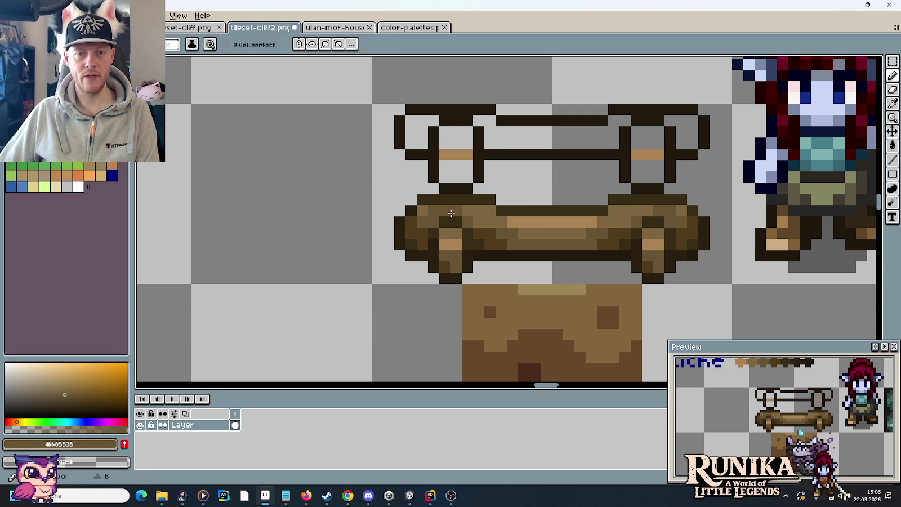
left_click(469, 211, "alt")
scroll(512, 255, "down", 3)
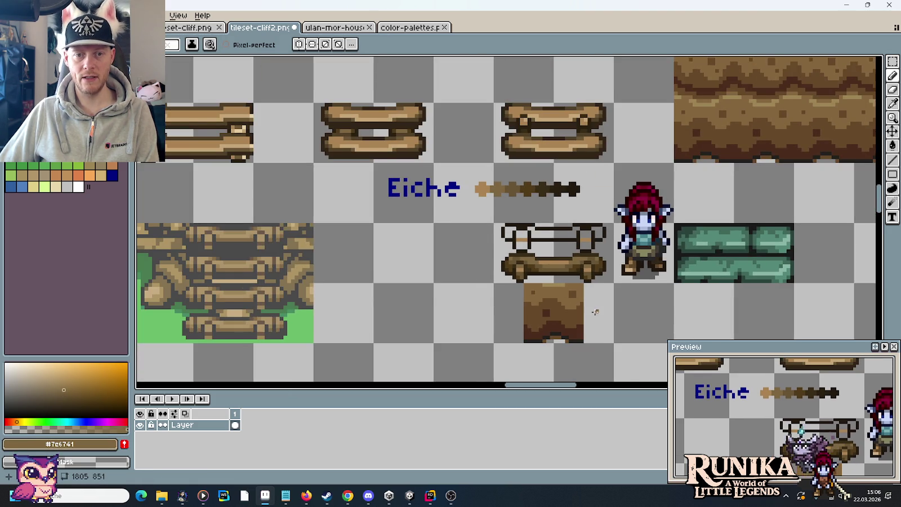
left_click_drag(595, 311, 575, 286)
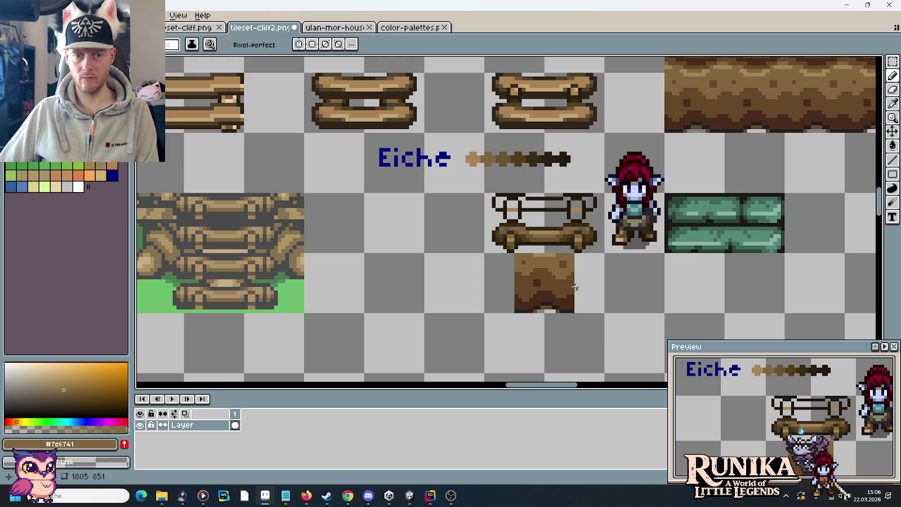
scroll(557, 281, "up", 1)
scroll(557, 281, "up", 1)
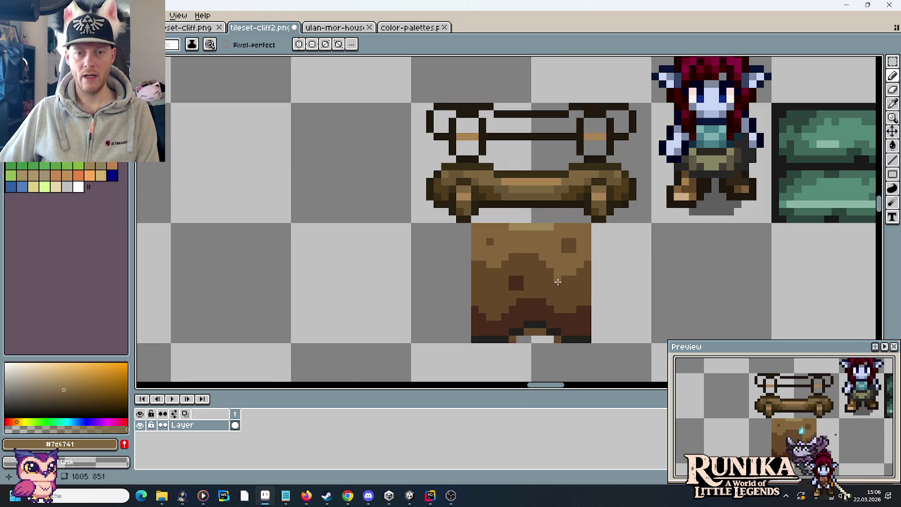
Paint dark brown #523c1b pixels under the log's left end and sample mid brown #685535
scroll(558, 281, "up", 1)
left_click(443, 194, "alt")
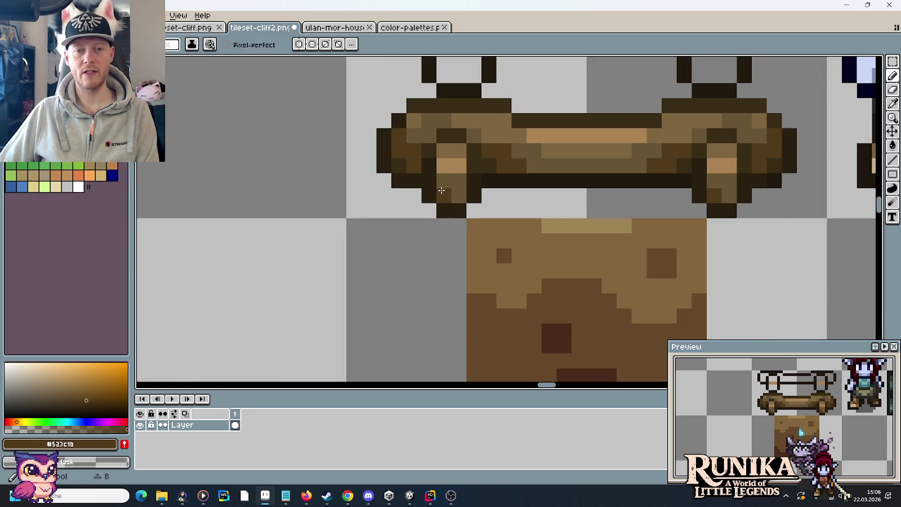
left_click_drag(444, 180, 457, 198)
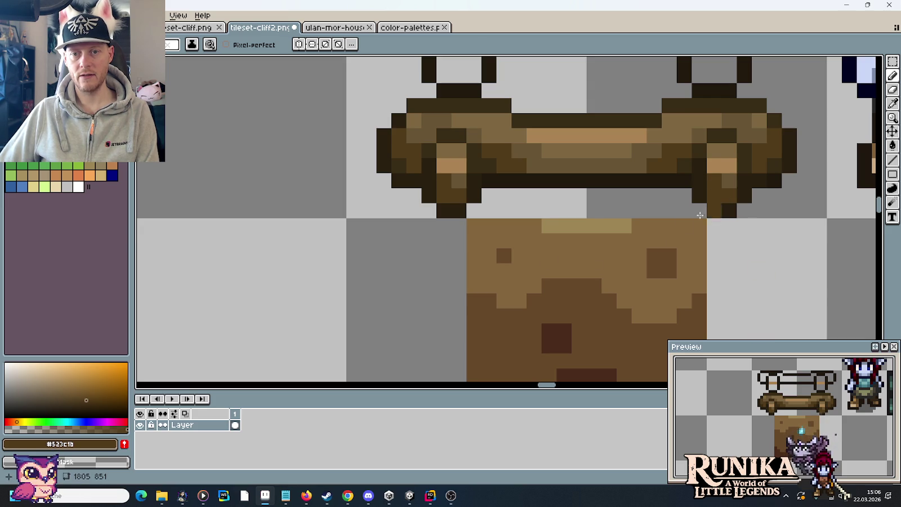
scroll(652, 256, "down", 3)
scroll(651, 257, "down", 1)
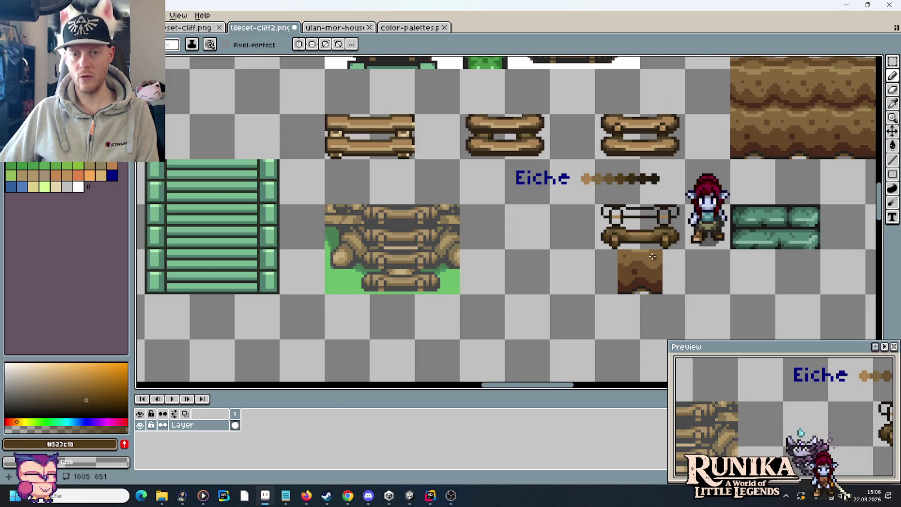
scroll(652, 257, "up", 2)
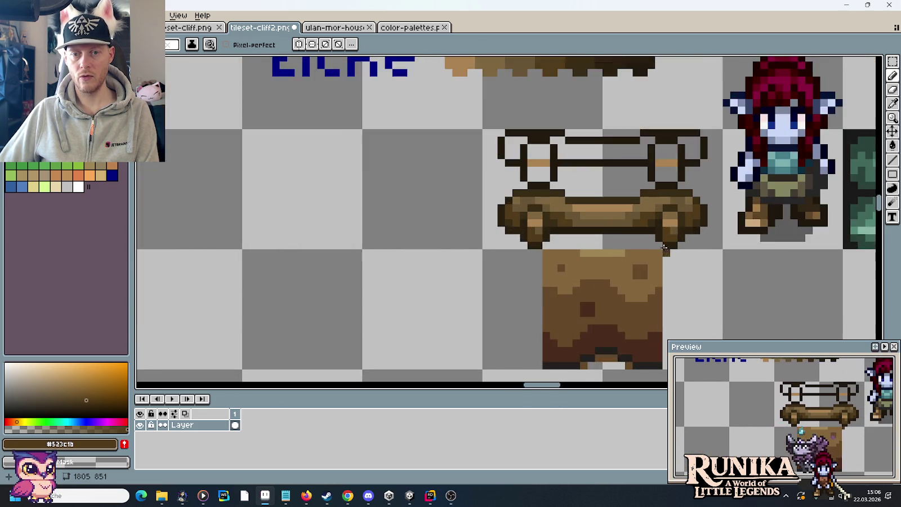
scroll(665, 248, "up", 1)
left_click(676, 240, "alt")
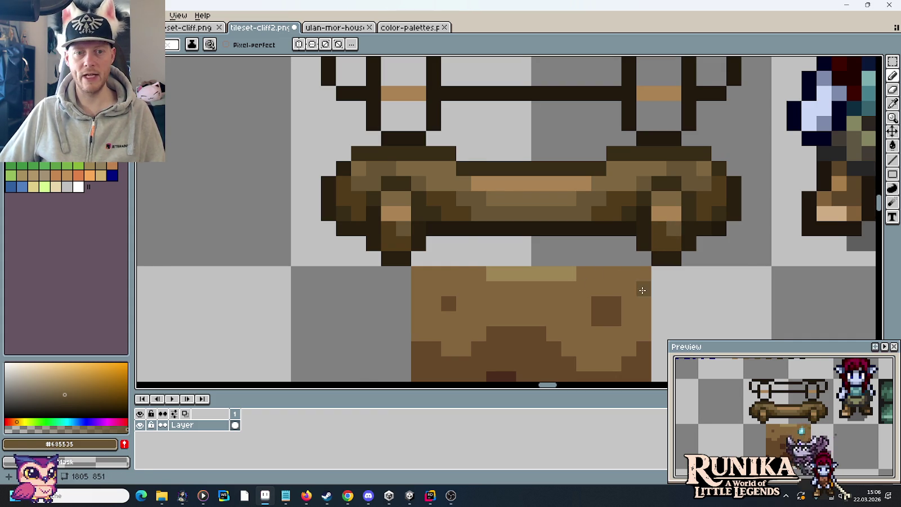
scroll(644, 282, "down", 3)
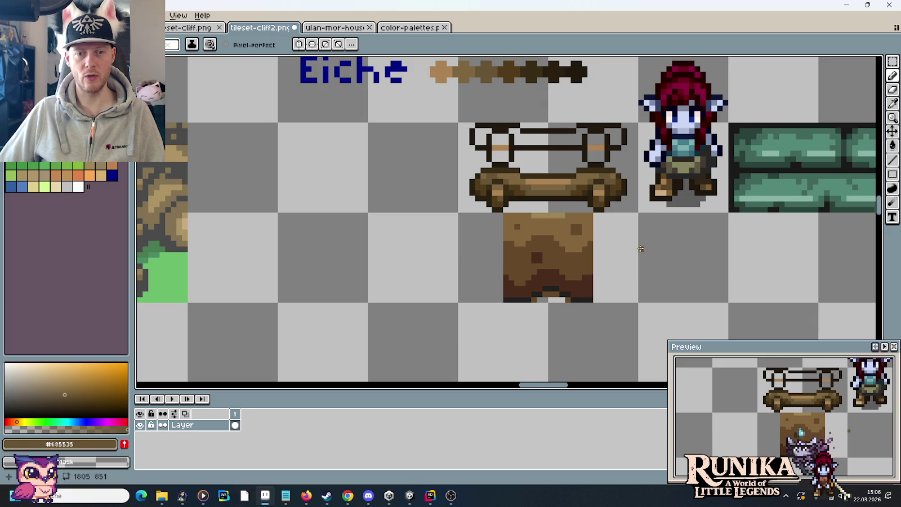
left_click_drag(641, 249, 624, 308)
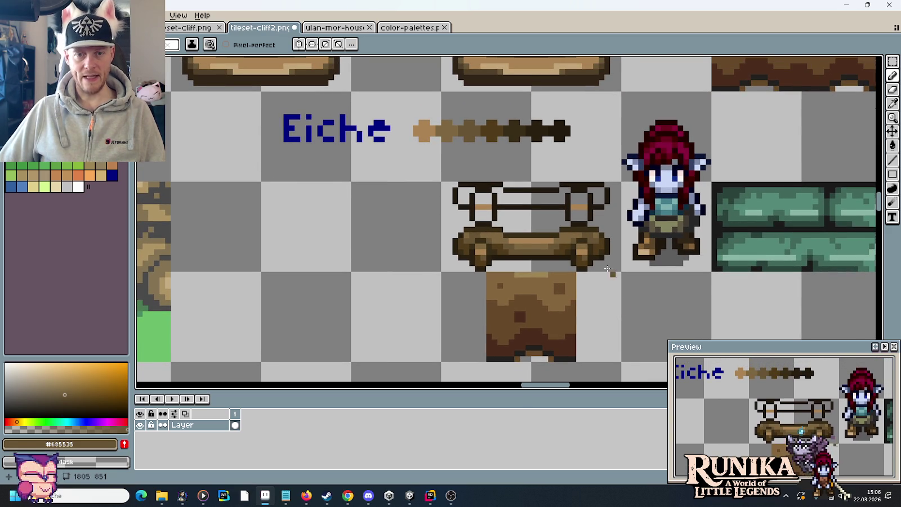
Duplicate the ladder rung tile one tile to the left
key("m")
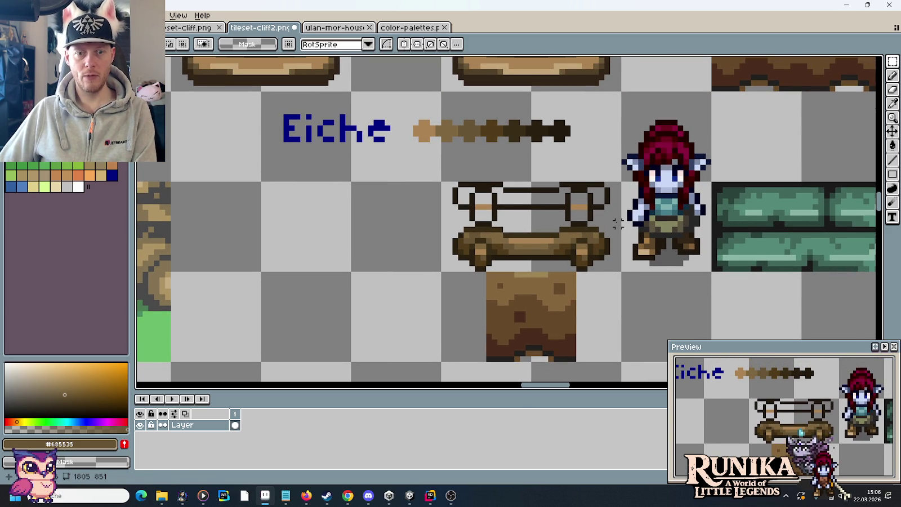
left_click_drag(618, 224, 438, 179)
left_click_drag(624, 274, 439, 180)
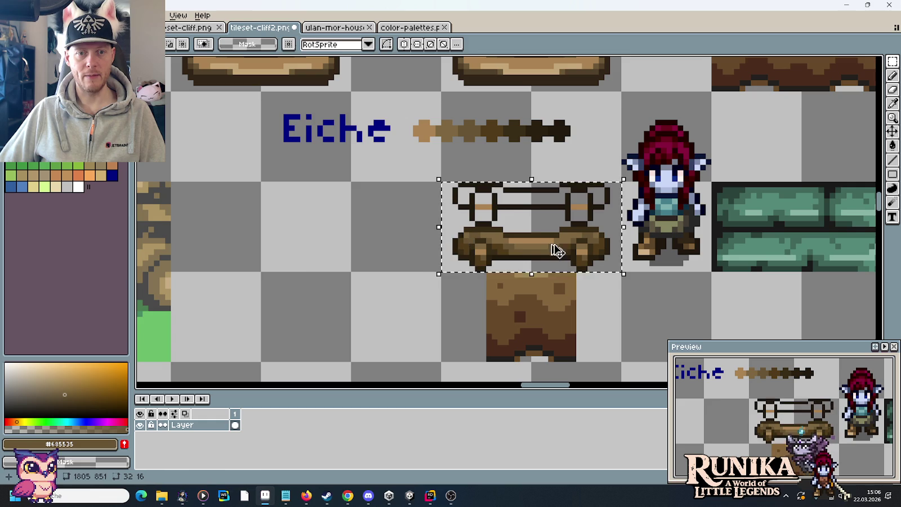
left_click_drag(554, 250, 375, 250)
key("ctrl+d")
Replace the right tile's upper rail with a copy of the log rung, making a double-log ladder
left_click_drag(441, 182, 620, 227)
key("Delete")
key("ctrl+d")
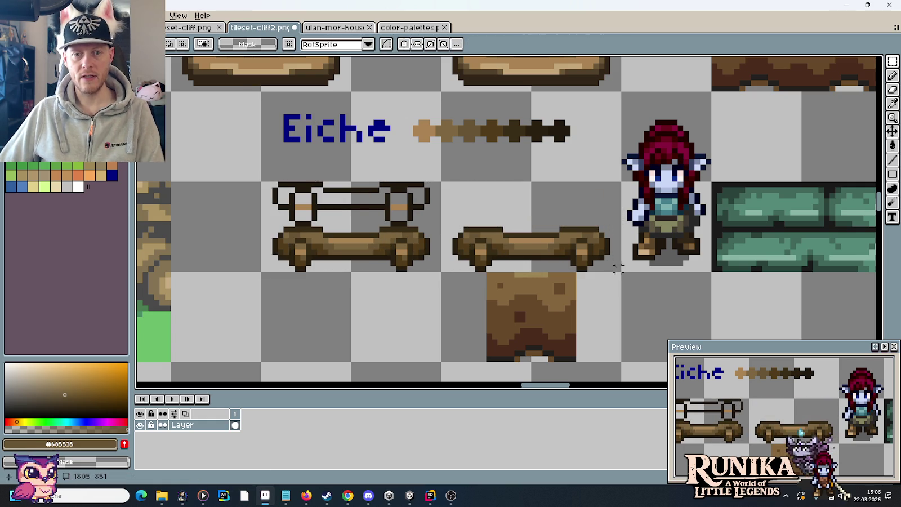
left_click_drag(618, 270, 533, 181)
left_click_drag(484, 230, 529, 241)
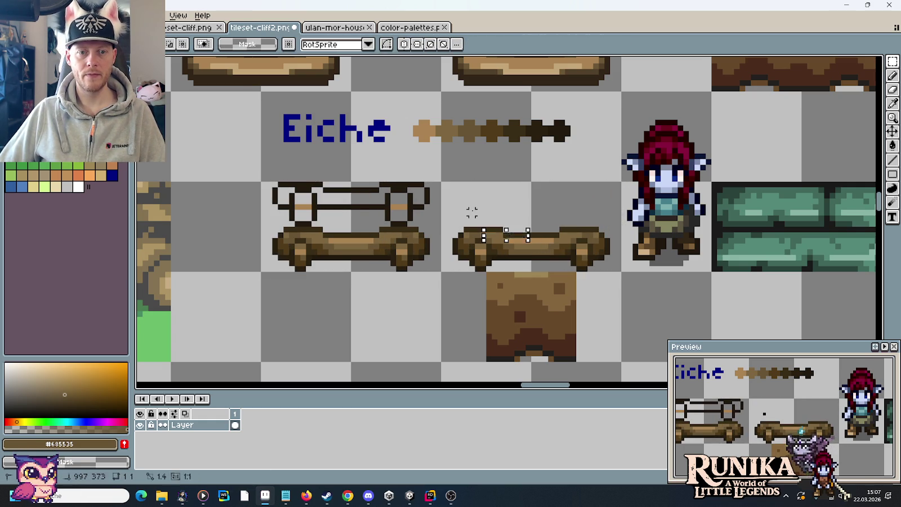
mouse_move(472, 212)
left_mouse_down()
mouse_move(573, 227)
mouse_move(569, 188)
left_mouse_up()
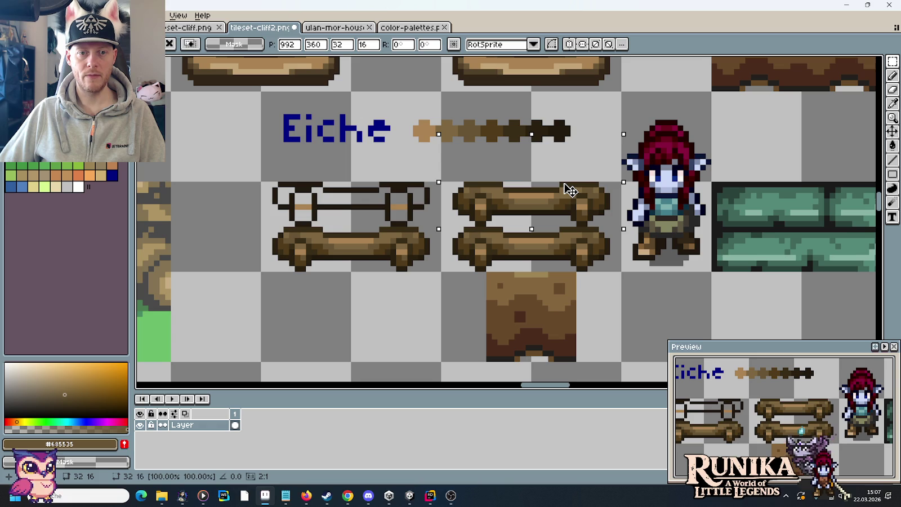
left_click(612, 297)
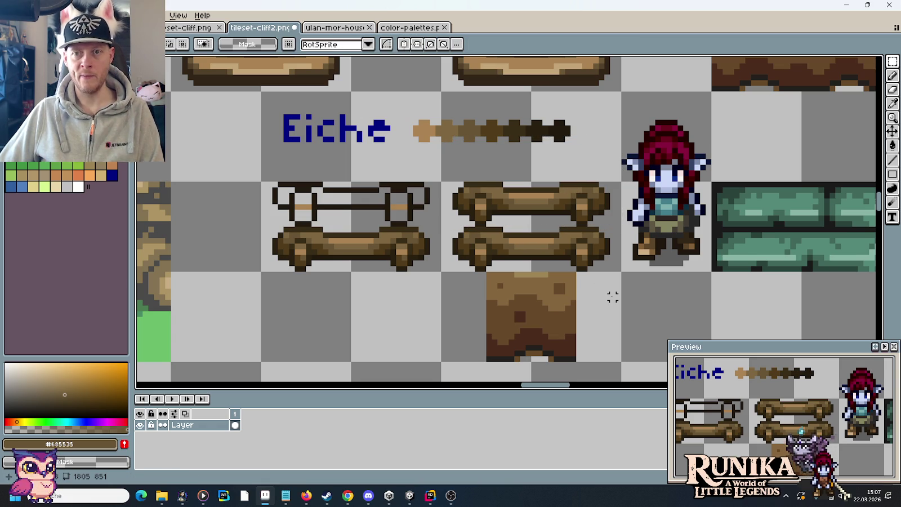
Copy the double-log ladder tile and paste it onto the cliff strip
scroll(613, 296, "down", 1)
scroll(586, 297, "down", 1)
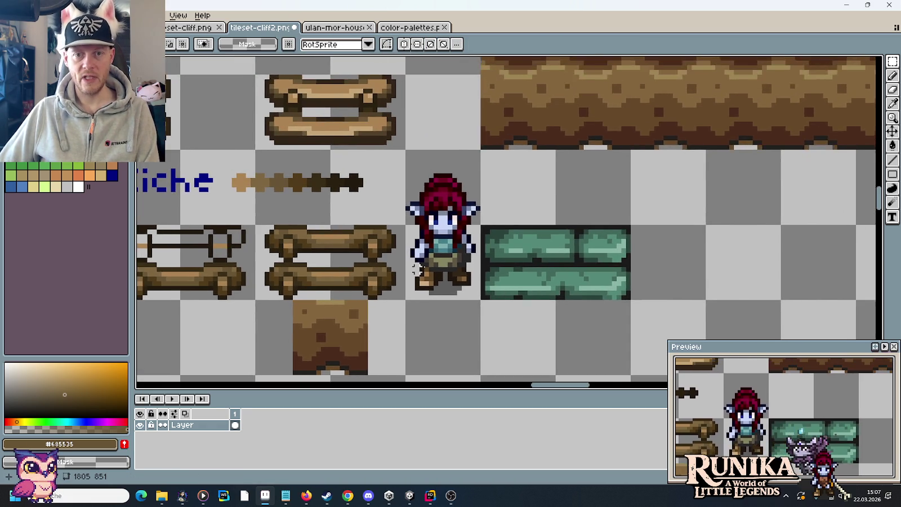
scroll(552, 297, "down", 1)
scroll(510, 297, "down", 1)
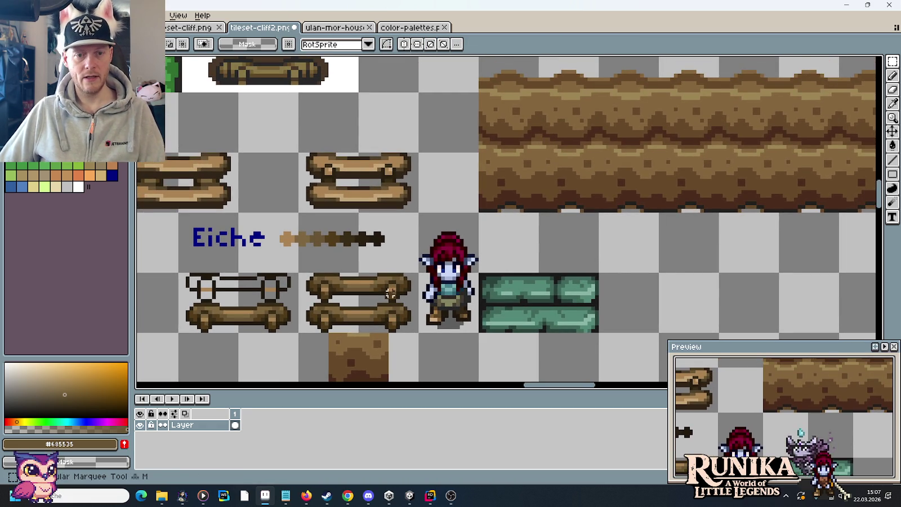
left_click_drag(395, 304, 324, 305)
key("ctrl+c")
key("ctrl+v")
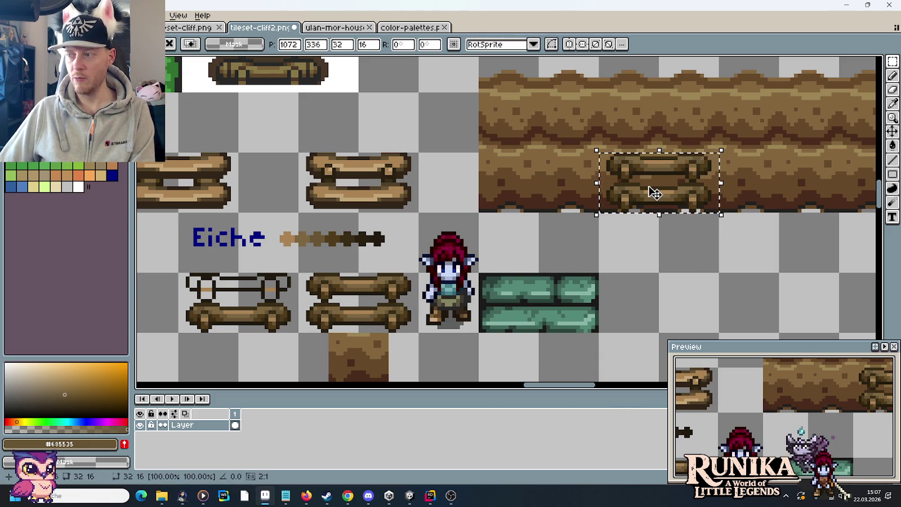
Discard the pasted copy and sample dark reddish brown #4b2c1c from the artwork
key("Escape")
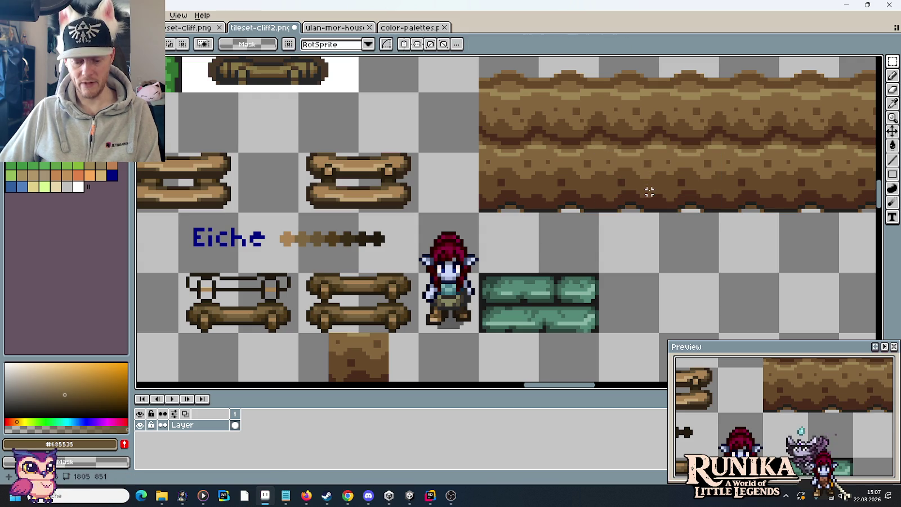
key("i")
left_click(653, 195)
Duplicate the two-log ladder piece and place the copy right of the green block
scroll(588, 298, "down", 2)
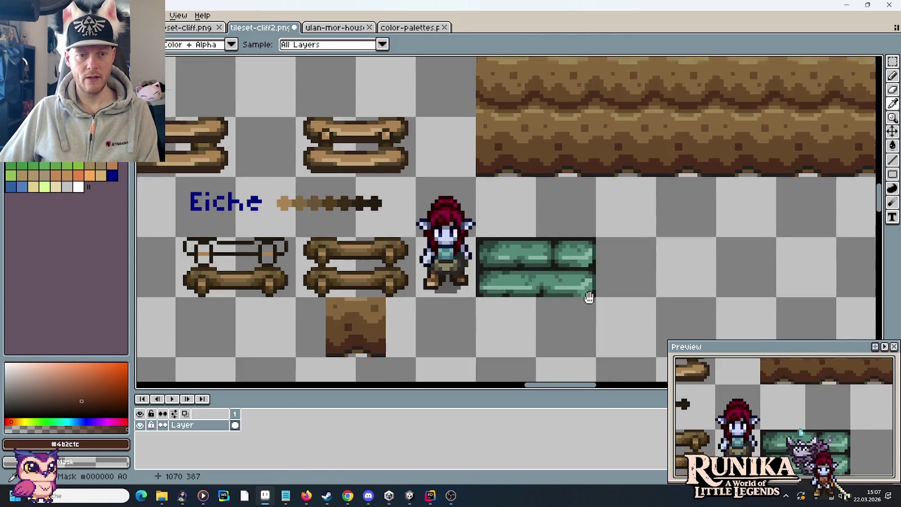
left_click_drag(589, 297, 581, 257)
key("m")
left_click_drag(288, 199, 409, 259)
left_click_drag(337, 242, 692, 242)
left_click(831, 255)
Paint dark brown #4b2c1c backing under and along both sides of the lower log
scroll(794, 241, "up", 1)
scroll(682, 233, "up", 2)
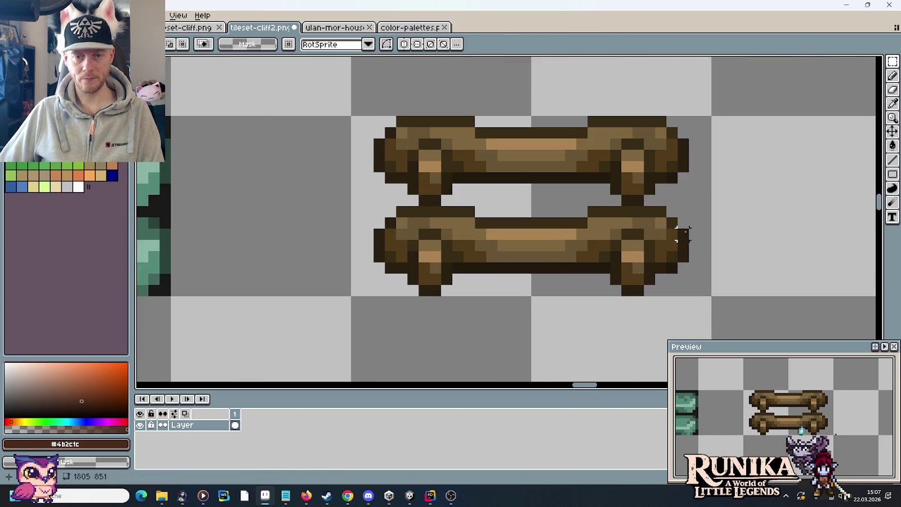
scroll(682, 234, "up", 1)
scroll(683, 234, "up", 1)
key("b")
left_click(724, 302)
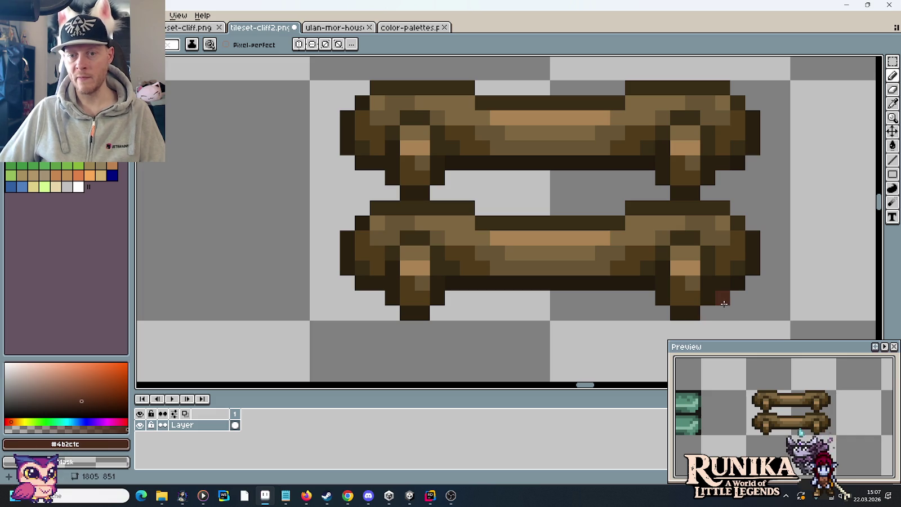
mouse_move(724, 303)
left_mouse_down()
mouse_move(735, 304)
mouse_move(460, 311)
mouse_move(539, 297)
mouse_move(643, 297)
left_mouse_up()
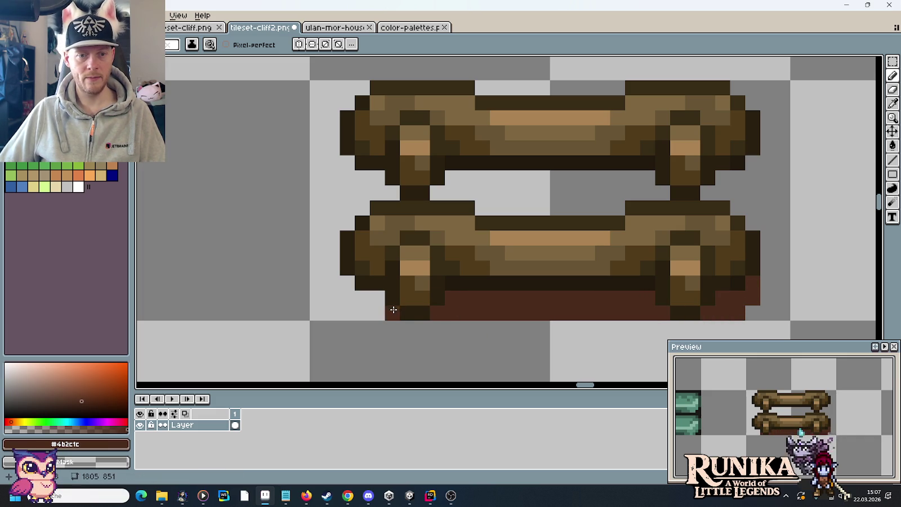
left_click_drag(393, 310, 354, 304)
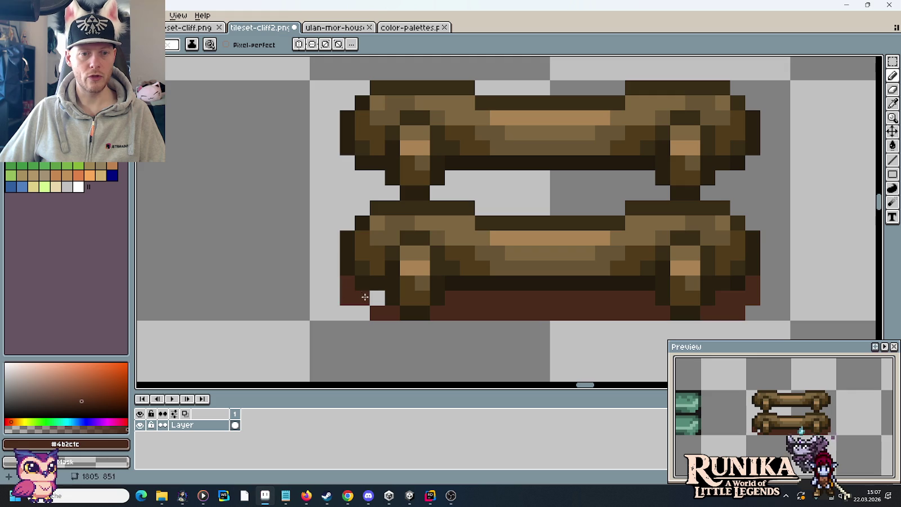
left_click_drag(365, 297, 378, 301)
left_click_drag(330, 284, 334, 244)
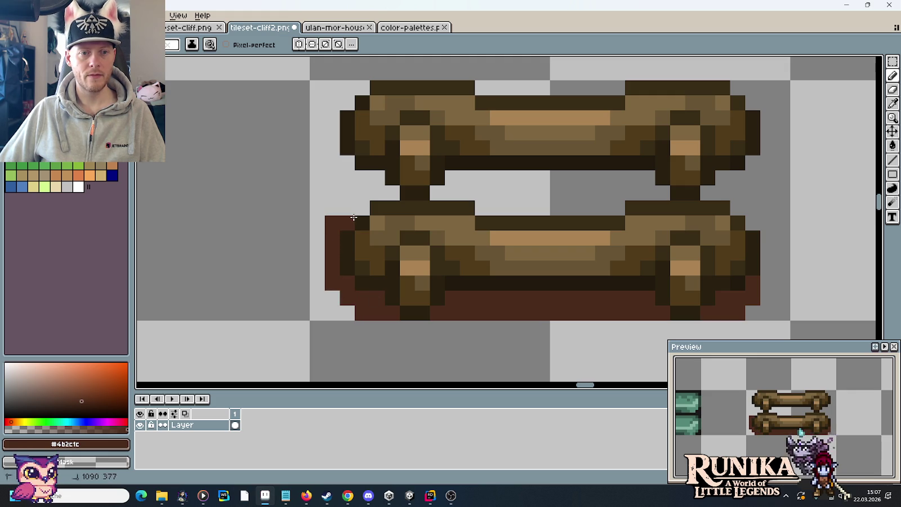
mouse_move(726, 304)
left_mouse_down()
mouse_move(768, 282)
mouse_move(769, 313)
mouse_move(768, 234)
left_mouse_up()
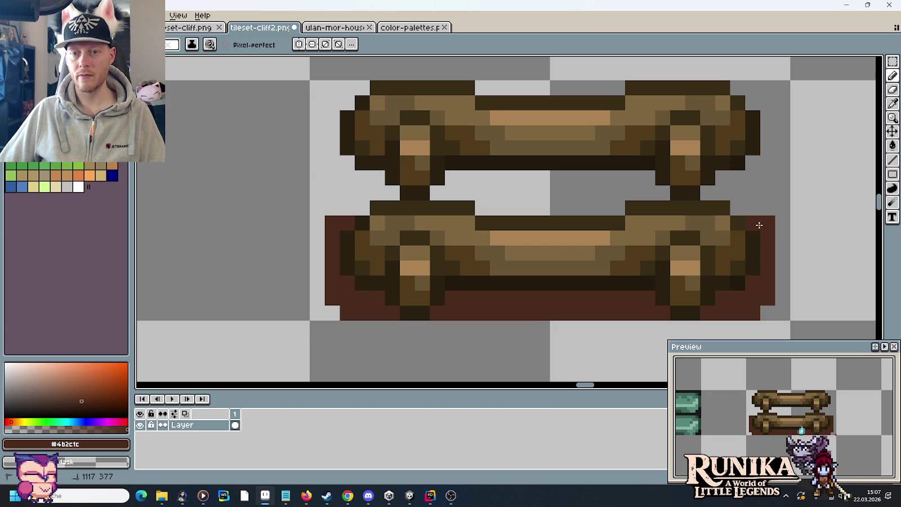
left_click_drag(357, 205, 360, 206)
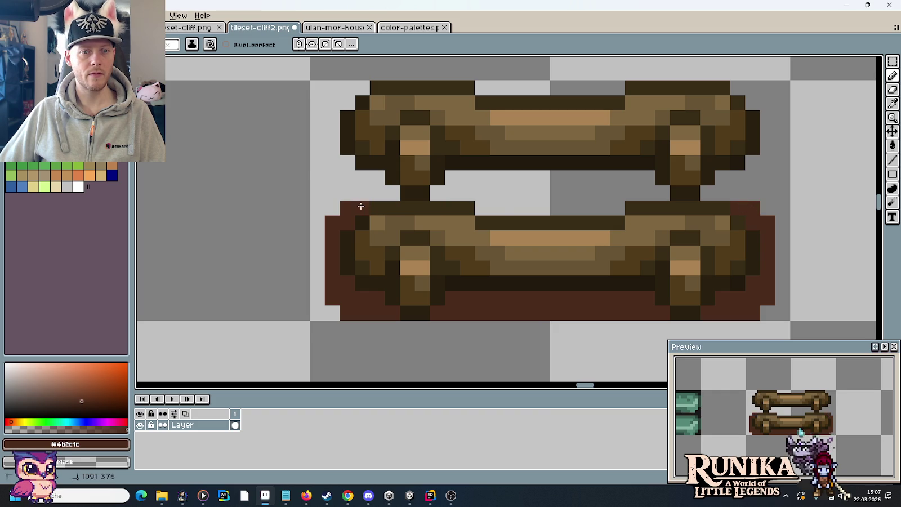
Fill the dark brown backing between the two logs and around the upper log
scroll(366, 186, "up", 3)
scroll(366, 185, "right", 1)
left_click(365, 250)
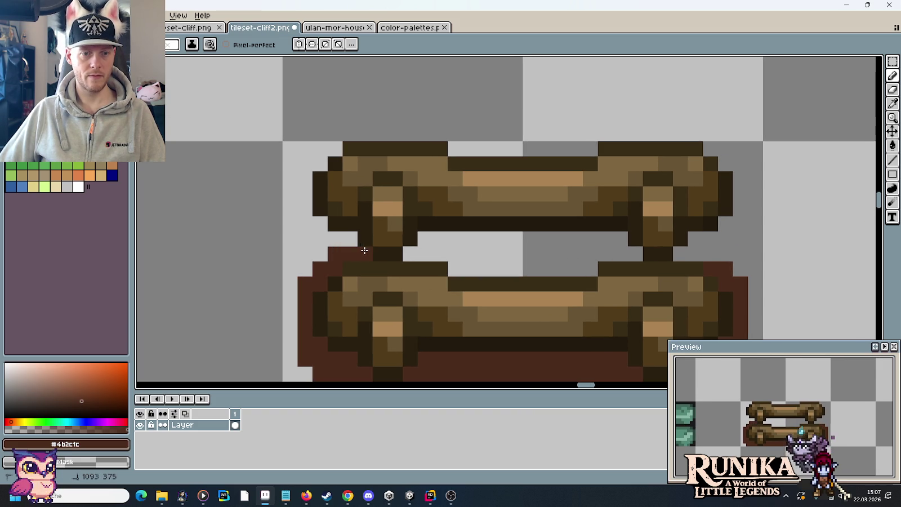
left_click_drag(336, 235, 349, 238)
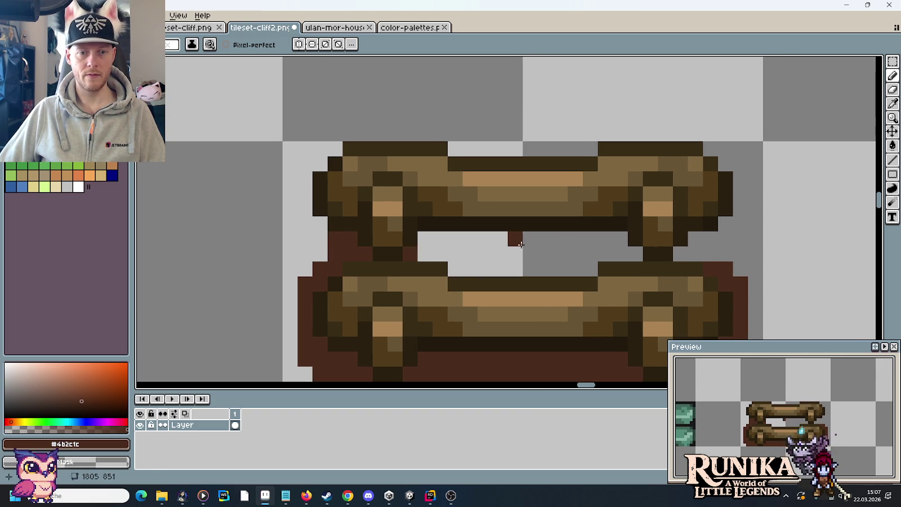
mouse_move(521, 243)
left_mouse_down()
mouse_move(634, 251)
mouse_move(617, 237)
mouse_move(424, 237)
left_mouse_up()
left_click(468, 264)
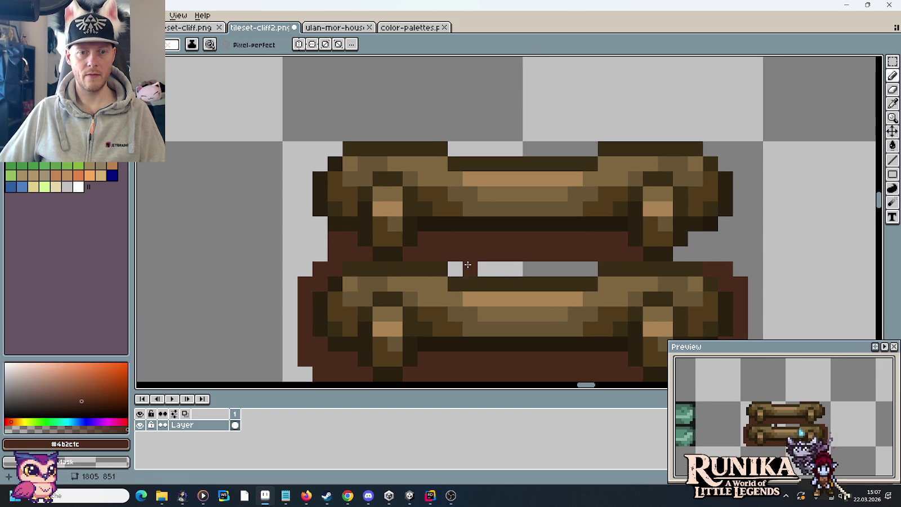
mouse_move(468, 265)
left_mouse_down()
mouse_move(587, 268)
mouse_move(571, 268)
left_mouse_up()
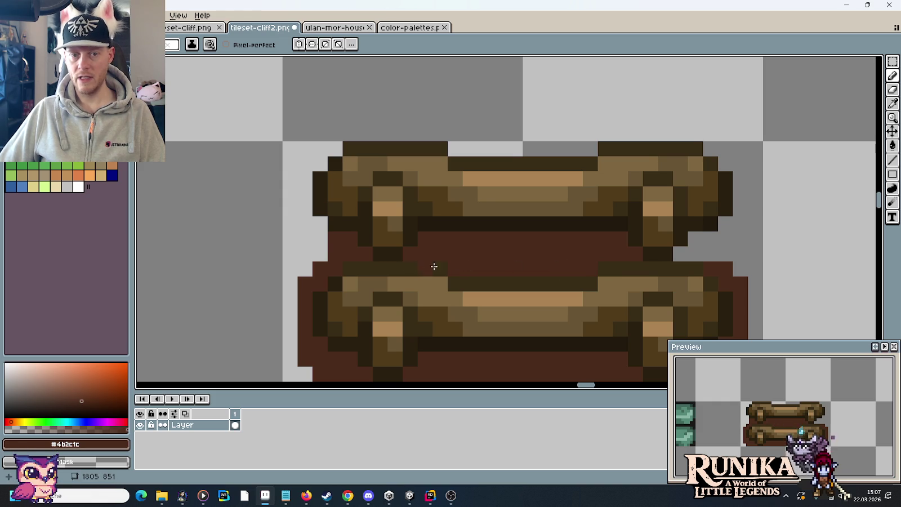
mouse_move(696, 254)
left_mouse_down()
mouse_move(725, 225)
mouse_move(739, 179)
left_mouse_up()
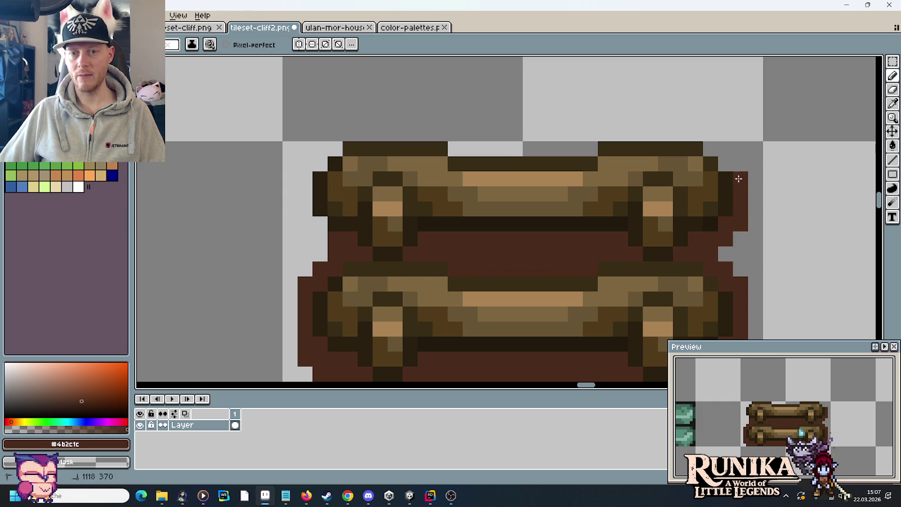
left_click_drag(586, 146, 483, 146)
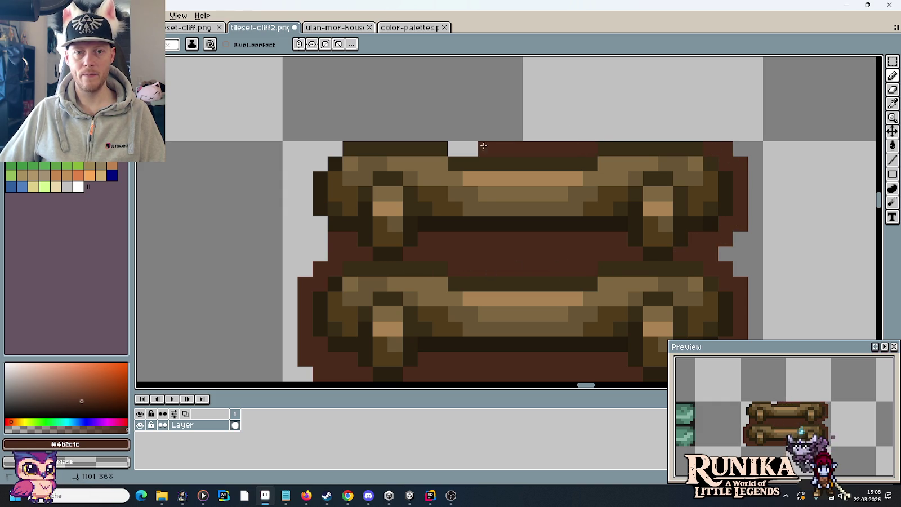
left_click(333, 152)
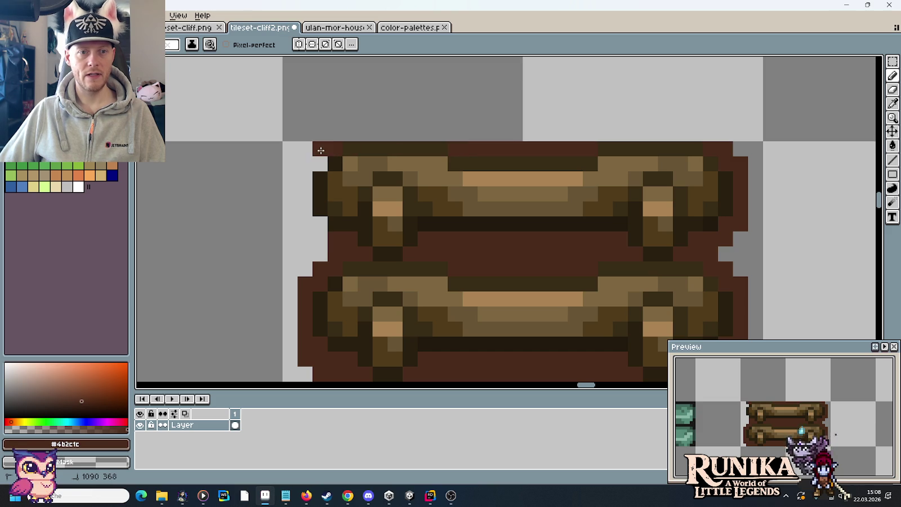
left_click_drag(300, 165, 302, 219)
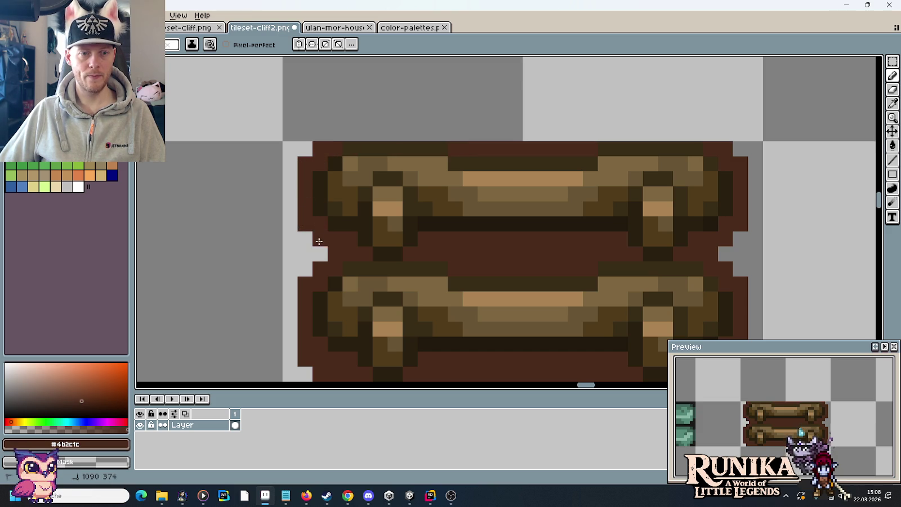
scroll(319, 241, "down", 3)
scroll(319, 241, "down", 1)
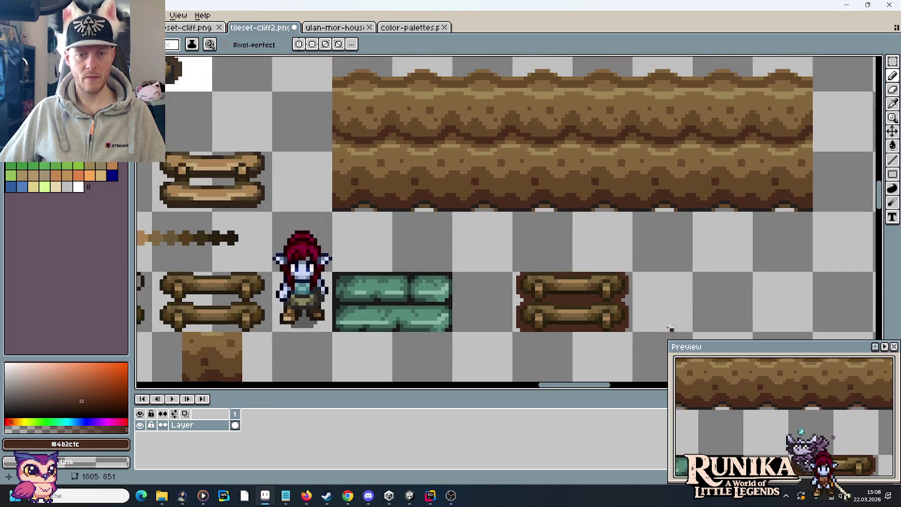
scroll(670, 328, "up", 1)
Copy the backed ladder tile into the brown cliff strip
key("m")
left_click_drag(626, 332, 484, 258)
scroll(517, 296, "down", 1)
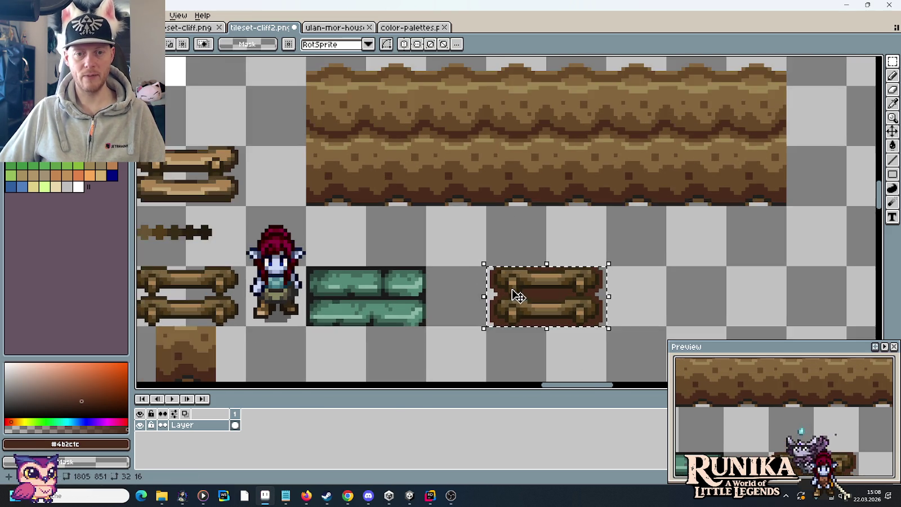
mouse_move(543, 332)
left_mouse_down()
mouse_move(524, 209)
mouse_move(528, 162)
left_mouse_up()
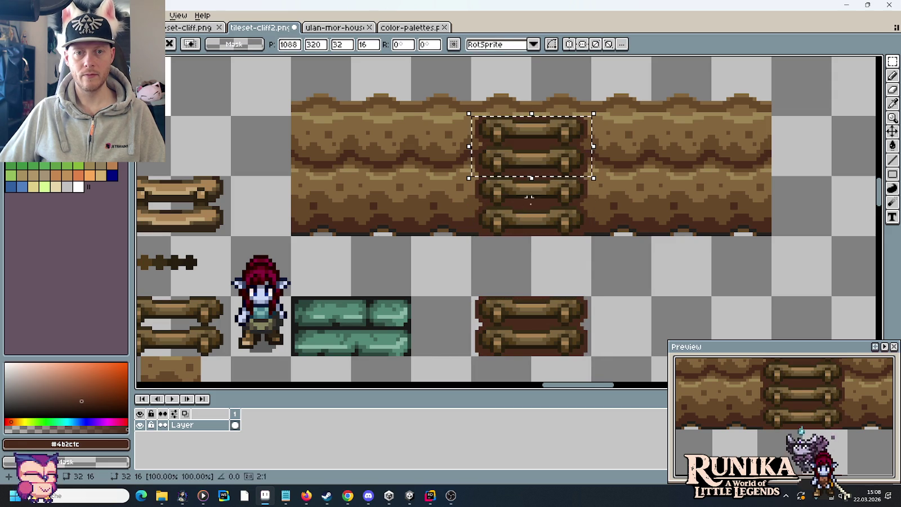
left_click(548, 261)
scroll(548, 260, "down", 1)
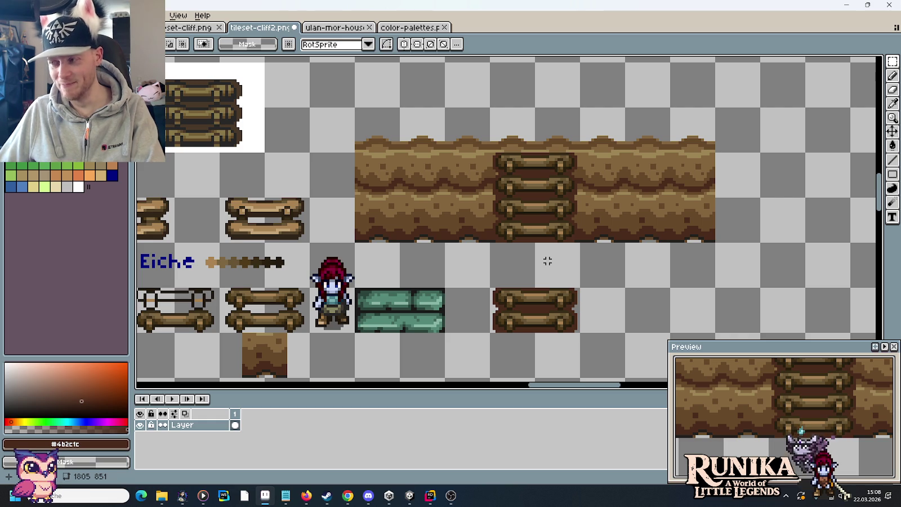
scroll(547, 260, "up", 3)
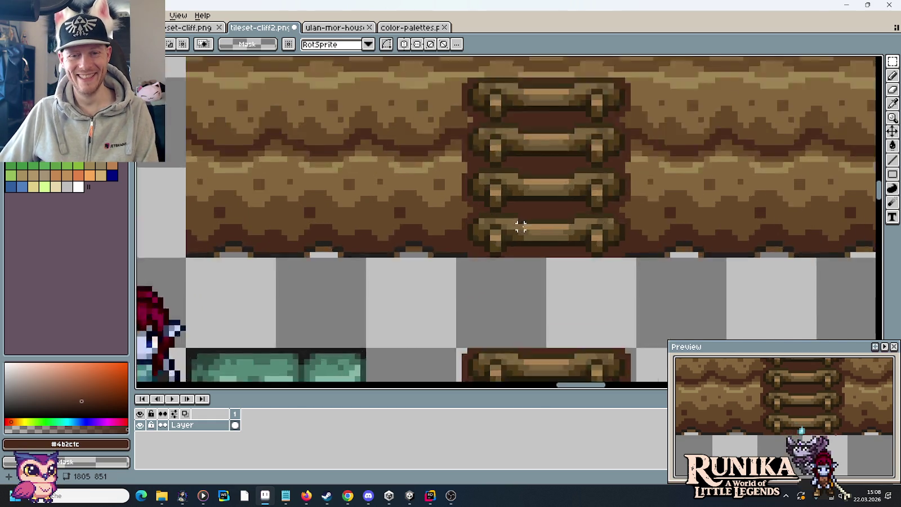
scroll(530, 234, "up", 3)
Sample near-black #211a0d and flood-fill the top edges of the cliff ladder's rungs
key("i")
left_click(539, 244)
key("g")
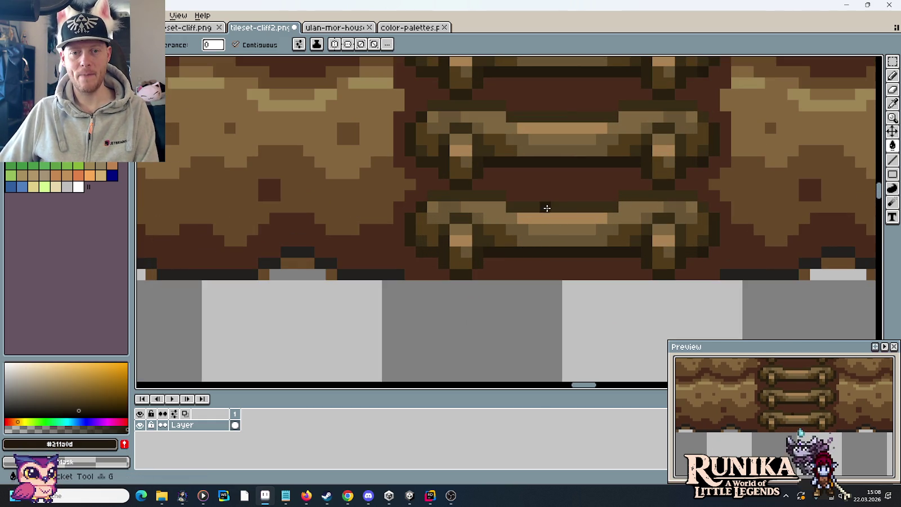
left_click(546, 206)
left_click(488, 195)
left_click(652, 199)
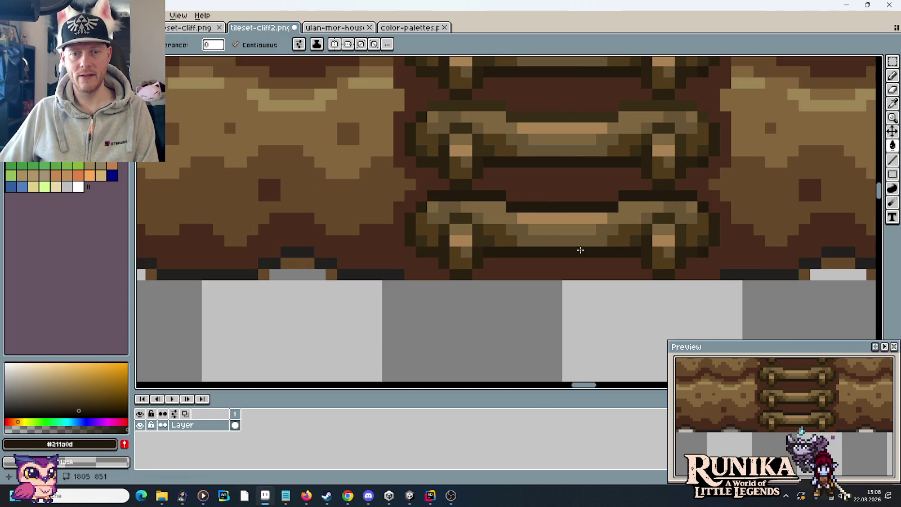
scroll(580, 250, "down", 2)
scroll(575, 256, "down", 1)
scroll(573, 270, "down", 1)
Darken the rung edges and top row of the standalone ladder tile with #211a0d
left_click_drag(571, 272, 565, 259)
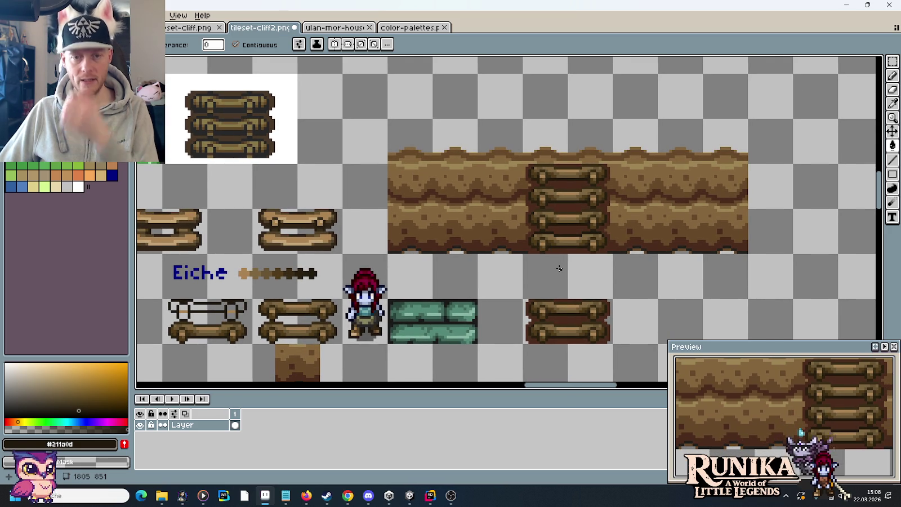
scroll(569, 302, "up", 2)
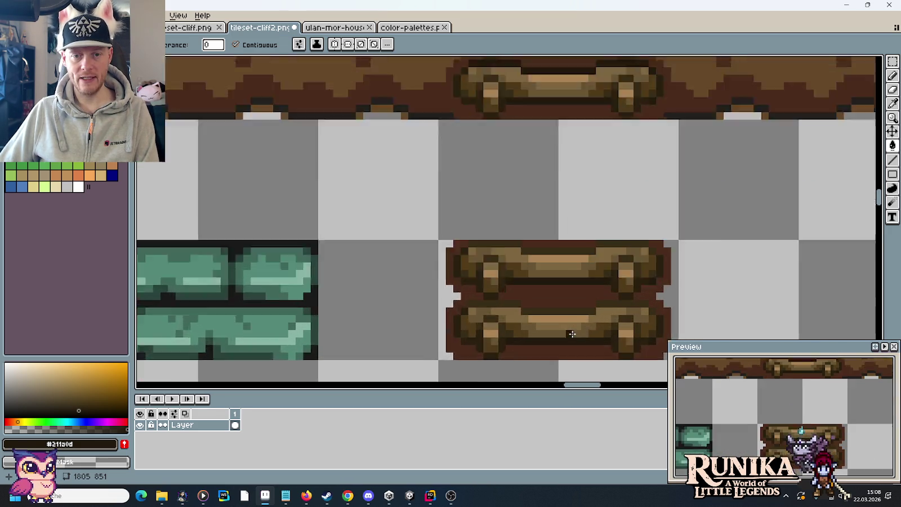
scroll(568, 316, "up", 1)
scroll(568, 321, "down", 2)
scroll(566, 322, "up", 2)
left_click(551, 298)
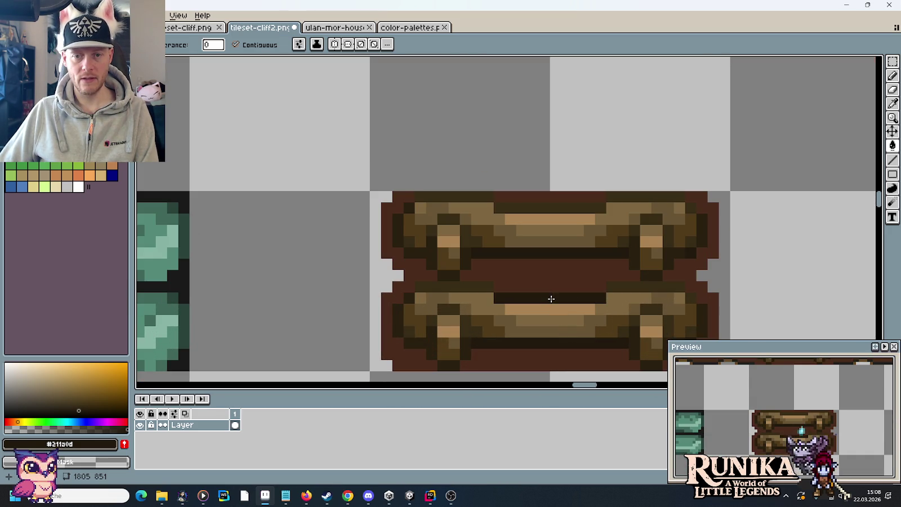
left_click(659, 284)
left_click(455, 287)
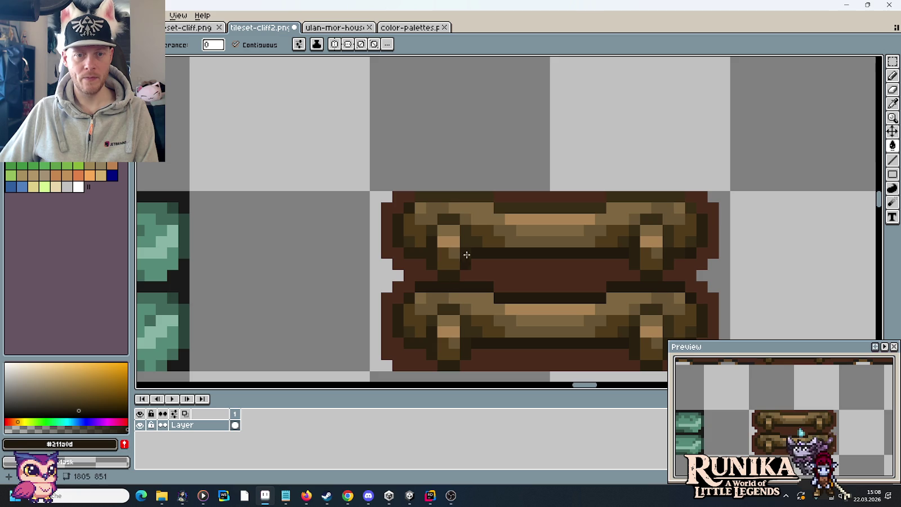
left_click(467, 196)
left_click(523, 209)
left_click(628, 198)
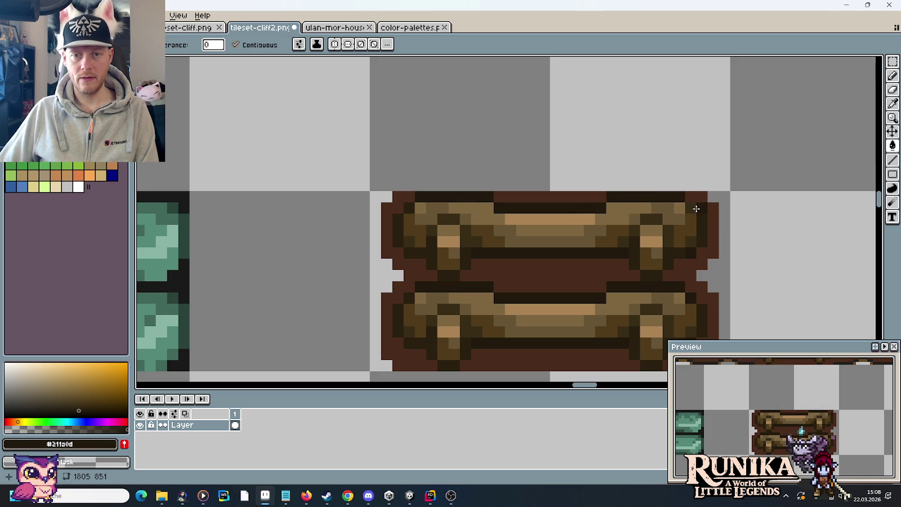
scroll(689, 211, "down", 3)
Paint medium-brown #67492a strips along the ladder tile's middle, bottom and top bands
key("b")
left_click(719, 128, "alt")
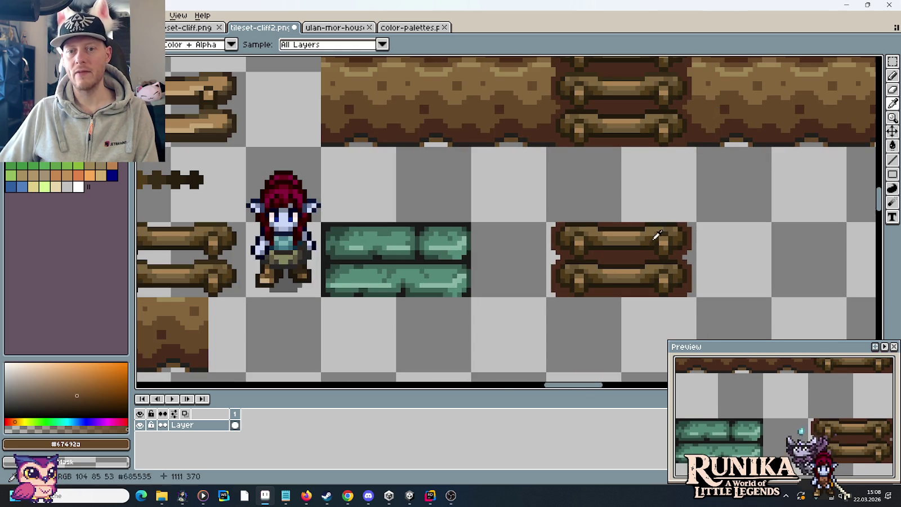
scroll(636, 260, "up", 3)
mouse_move(671, 214)
left_mouse_down()
mouse_move(547, 215)
mouse_move(621, 203)
mouse_move(692, 207)
left_mouse_up()
scroll(591, 320, "down", 2)
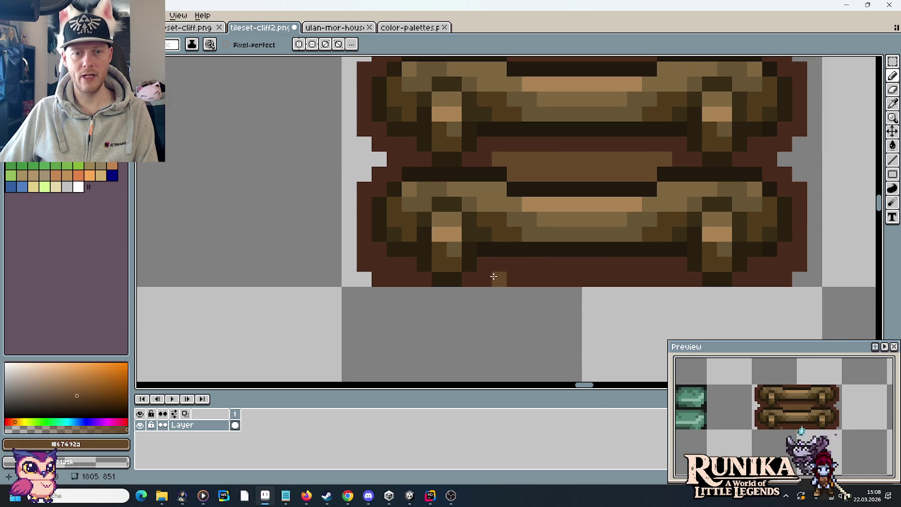
mouse_move(517, 286)
left_mouse_down()
mouse_move(496, 282)
mouse_move(637, 282)
left_mouse_up()
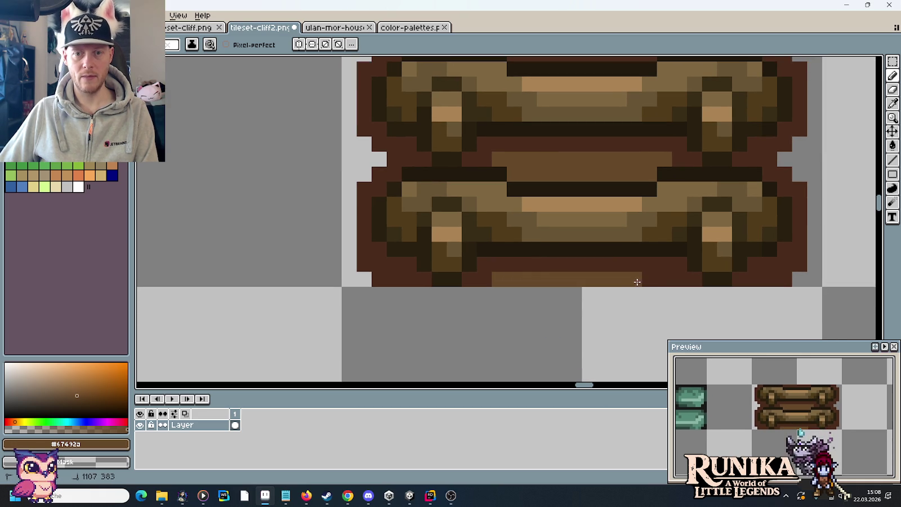
scroll(648, 270, "up", 2)
scroll(621, 249, "up", 2)
mouse_move(549, 181)
left_mouse_down()
mouse_move(527, 184)
mouse_move(639, 185)
left_mouse_up()
scroll(654, 185, "down", 3)
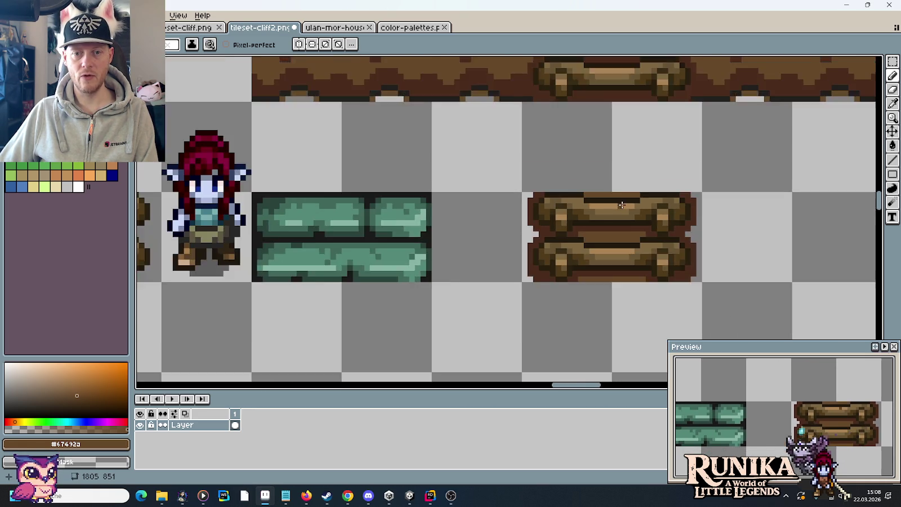
scroll(620, 214, "down", 1)
scroll(609, 225, "up", 1)
scroll(606, 219, "down", 3)
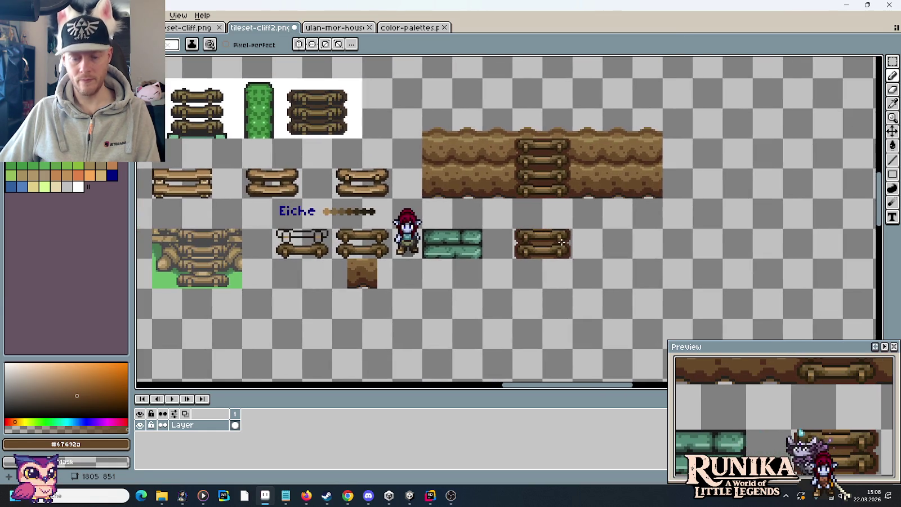
Move the one-tile column at the cliff's right end up off the strip
key("m")
left_click_drag(649, 189, 645, 130)
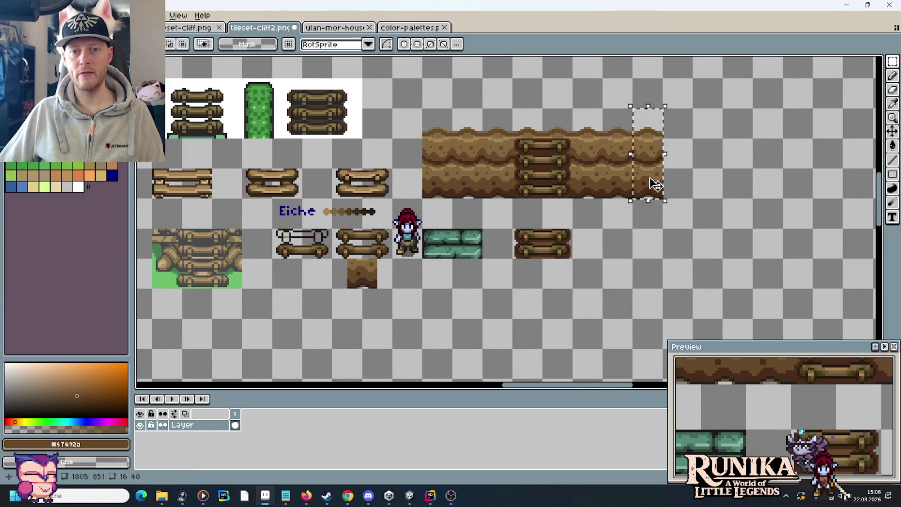
mouse_move(654, 187)
left_mouse_down()
mouse_move(664, 238)
mouse_move(451, 143)
left_mouse_up()
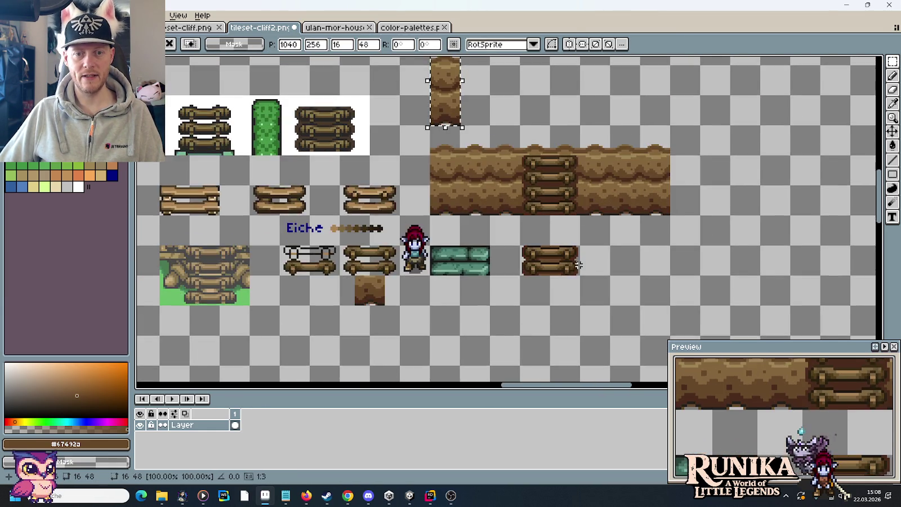
Stack two-log tile copies into a four-rung ladder on the cliff, then append a plain cliff tile
scroll(591, 304, "up", 2)
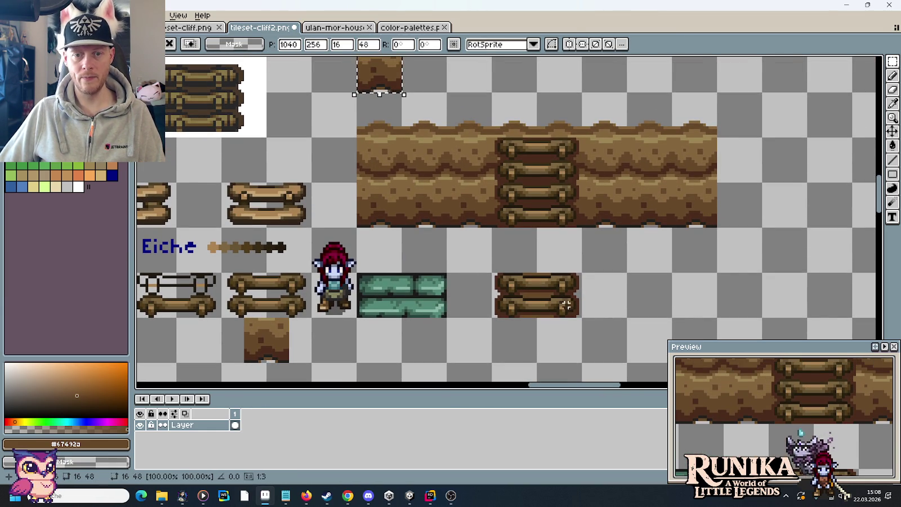
left_click_drag(567, 305, 499, 276)
mouse_move(516, 316)
left_mouse_down()
mouse_move(645, 222)
mouse_move(656, 172)
left_mouse_up()
left_click_drag(639, 246, 633, 286)
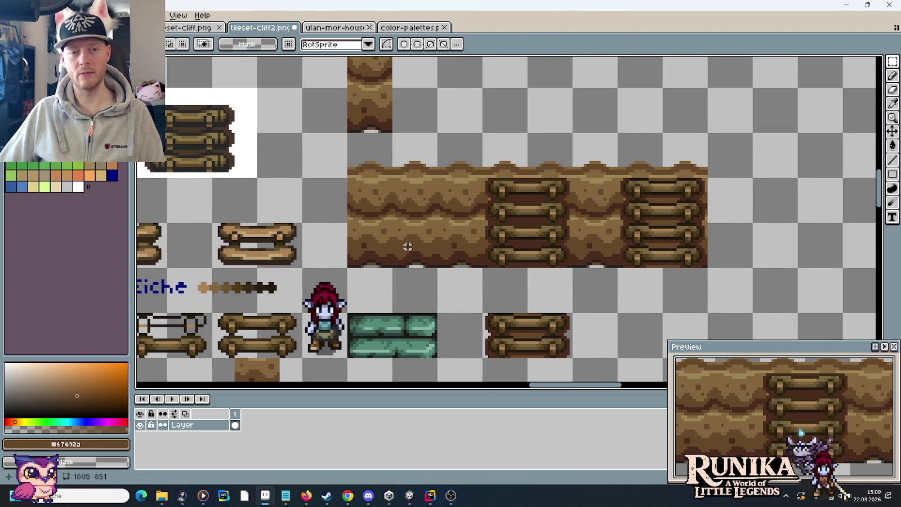
mouse_move(422, 256)
left_mouse_down()
mouse_move(377, 171)
mouse_move(772, 177)
mouse_move(730, 181)
left_mouse_up()
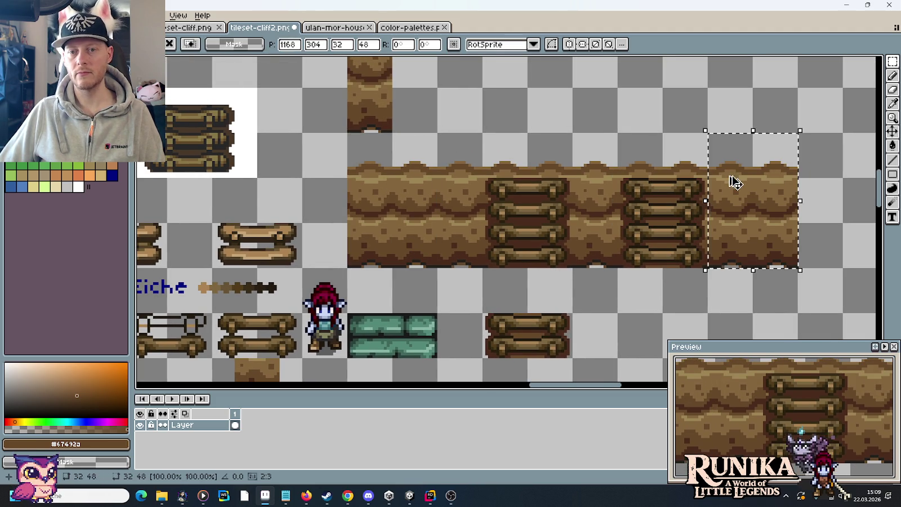
Commit the extra cliff tile and repaint two dark-band pixels with sampled #382c16
left_click(607, 128)
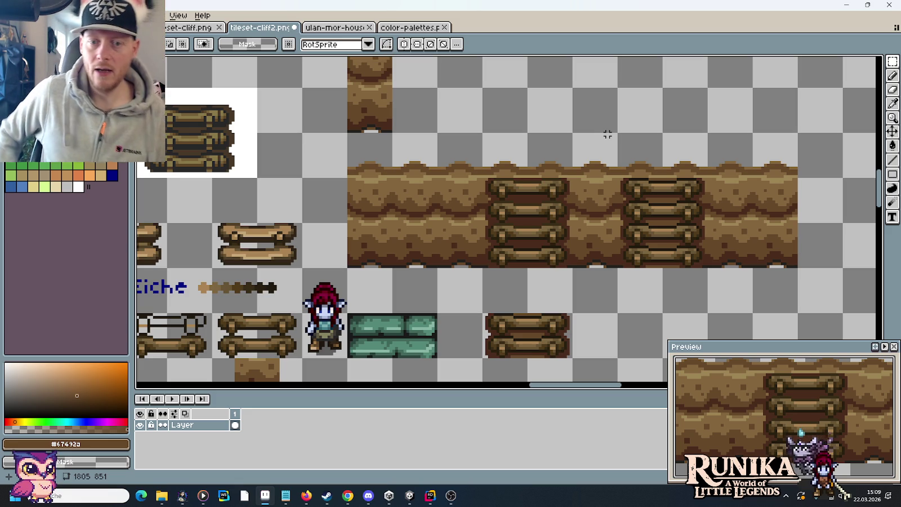
scroll(248, 331, "up", 2)
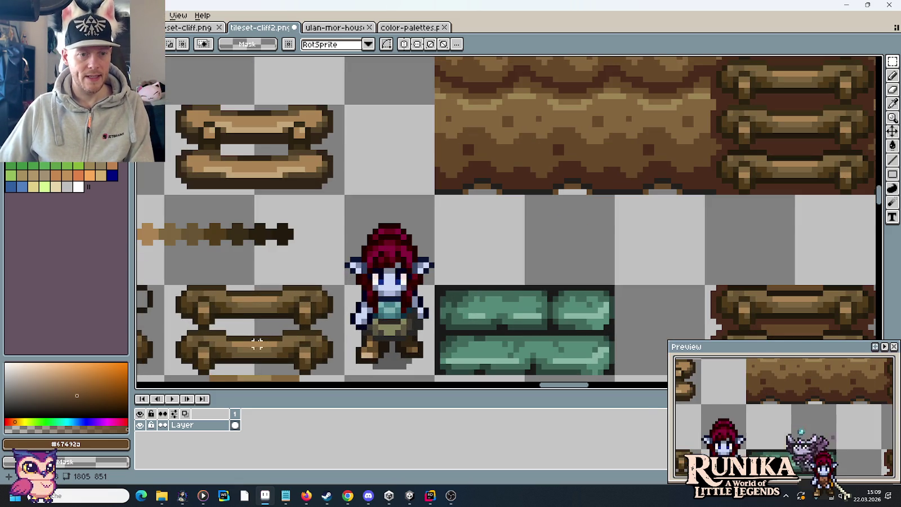
left_click(249, 331, "alt")
scroll(619, 239, "right", 2)
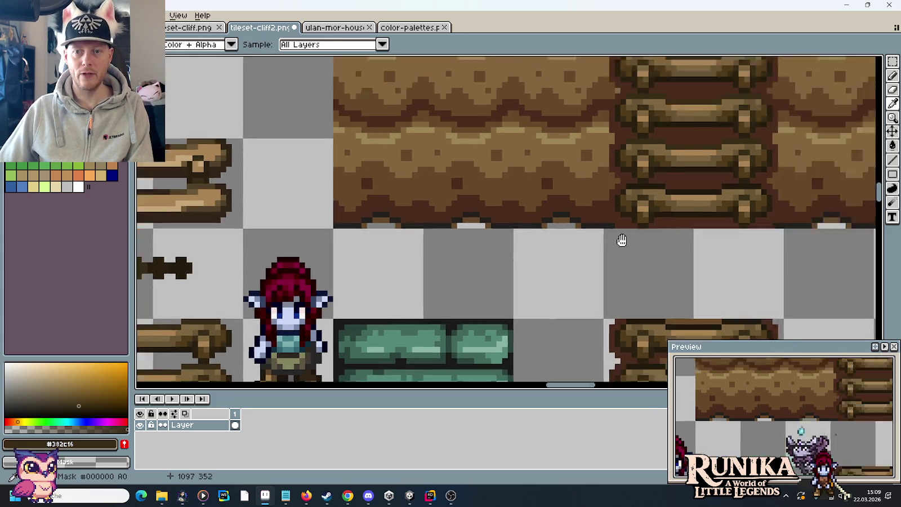
scroll(732, 202, "up", 2)
scroll(620, 207, "right", 3)
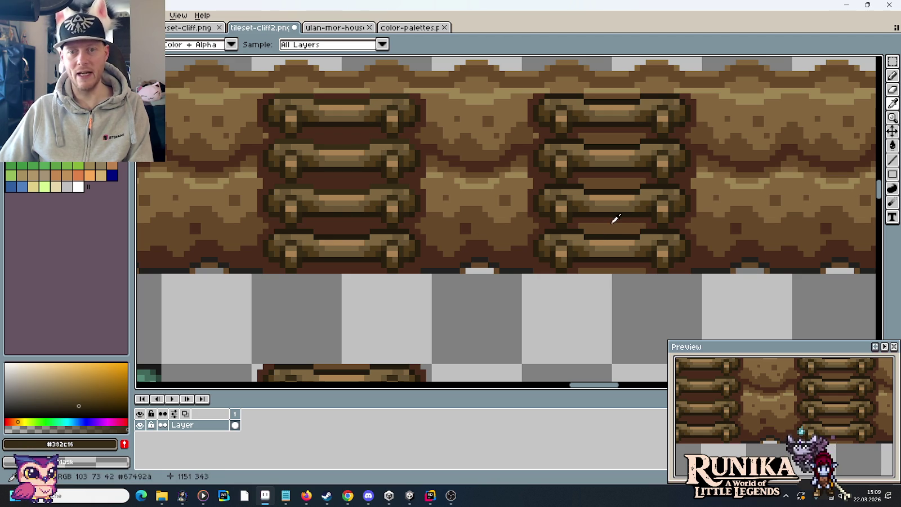
scroll(618, 227, "up", 3)
key("b")
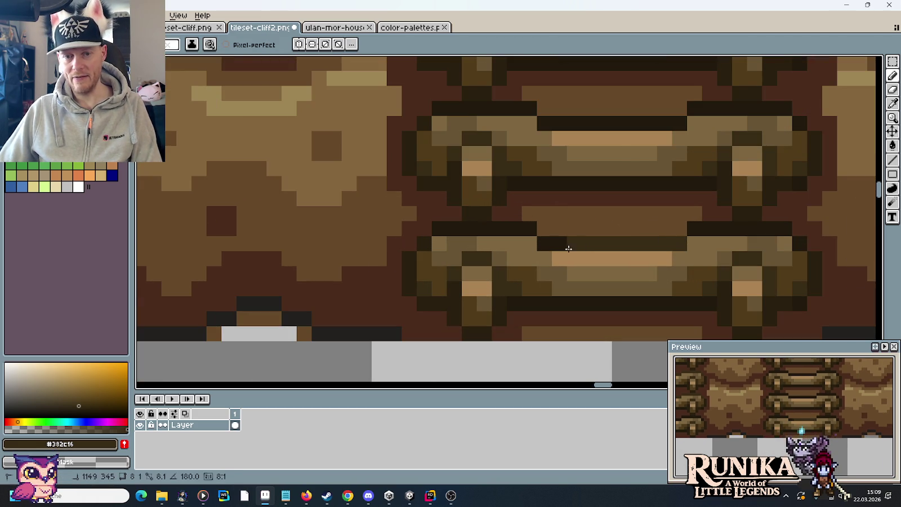
left_click(528, 229)
left_click(514, 229)
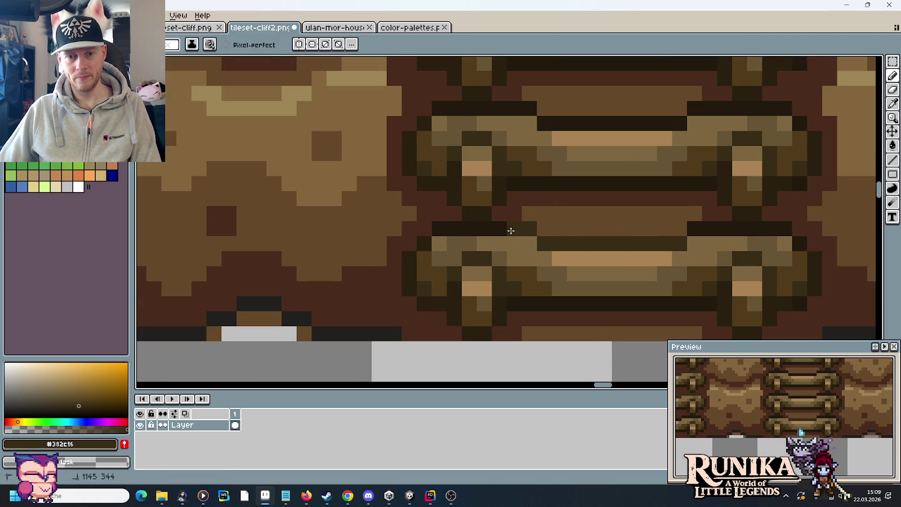
Repaint the middle and top dark bands of the lower two-log ladder tile
scroll(666, 257, "down", 5)
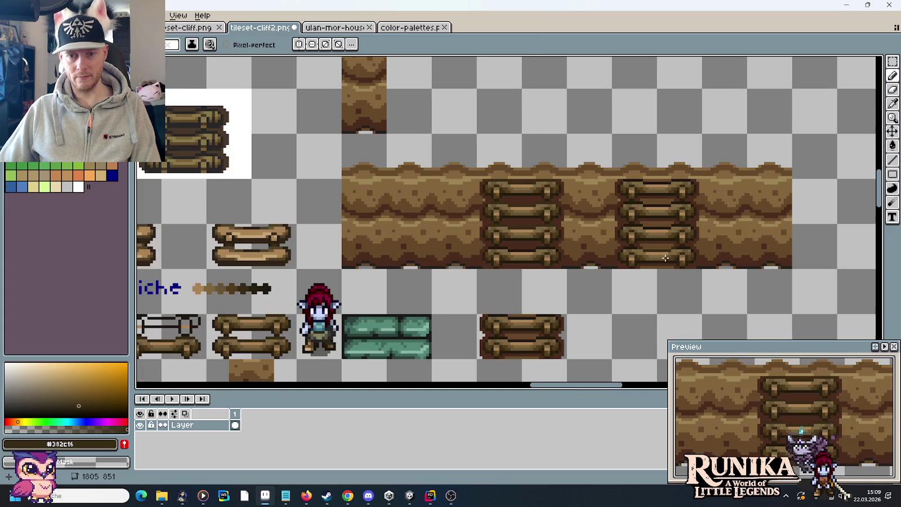
scroll(665, 258, "up", 1)
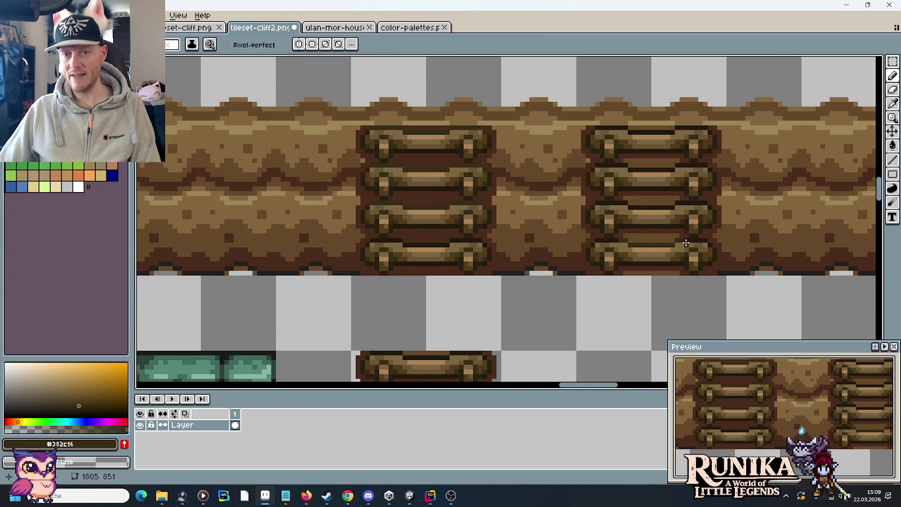
scroll(686, 243, "up", 3)
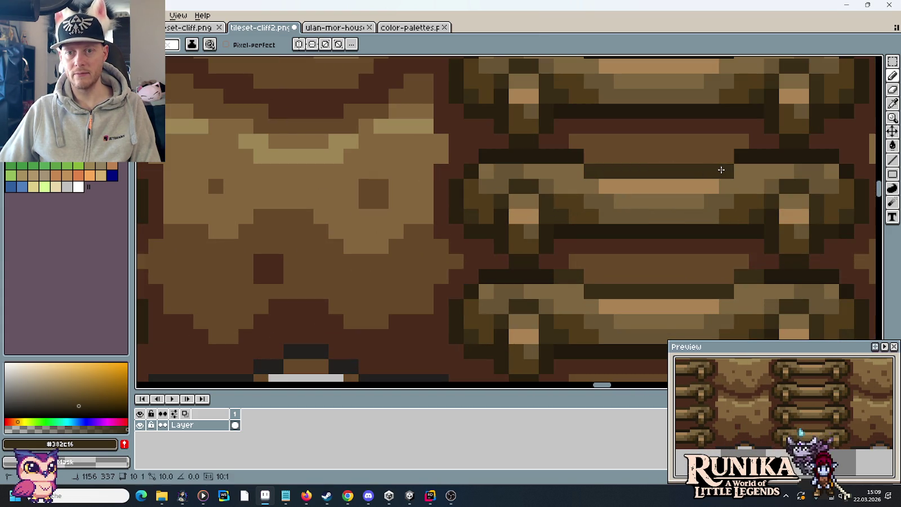
scroll(634, 179, "down", 1)
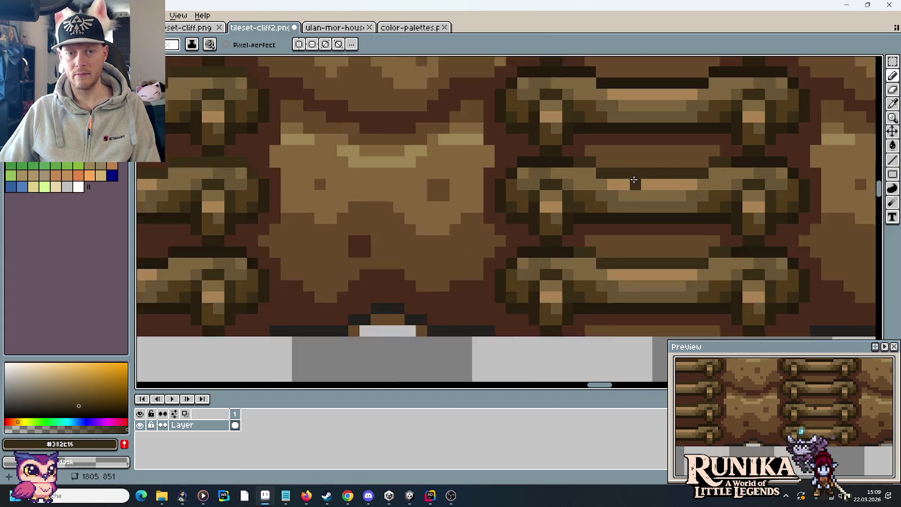
scroll(634, 179, "down", 3)
scroll(644, 220, "up", 5)
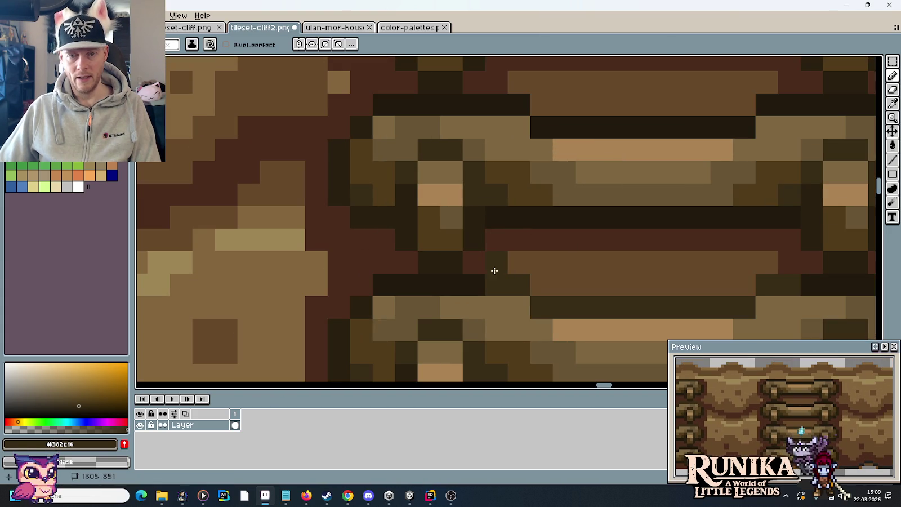
scroll(495, 258, "down", 3)
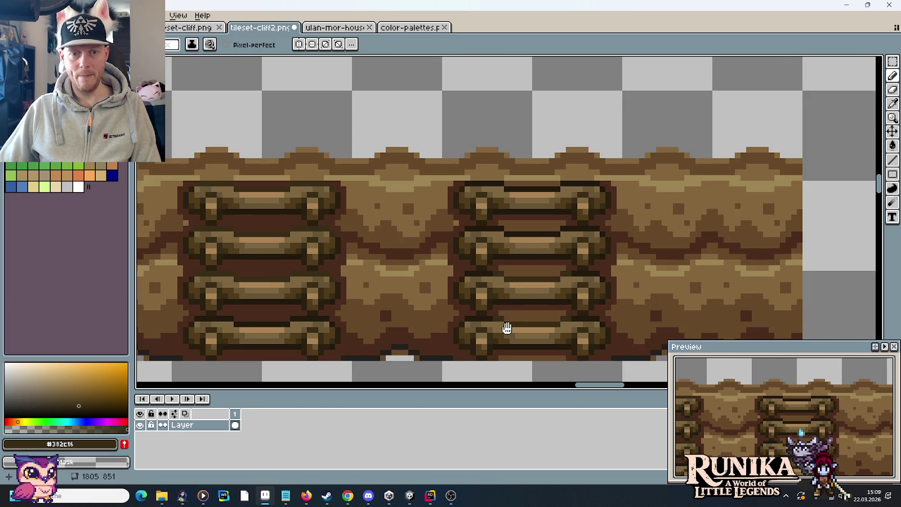
left_click_drag(506, 328, 586, 208)
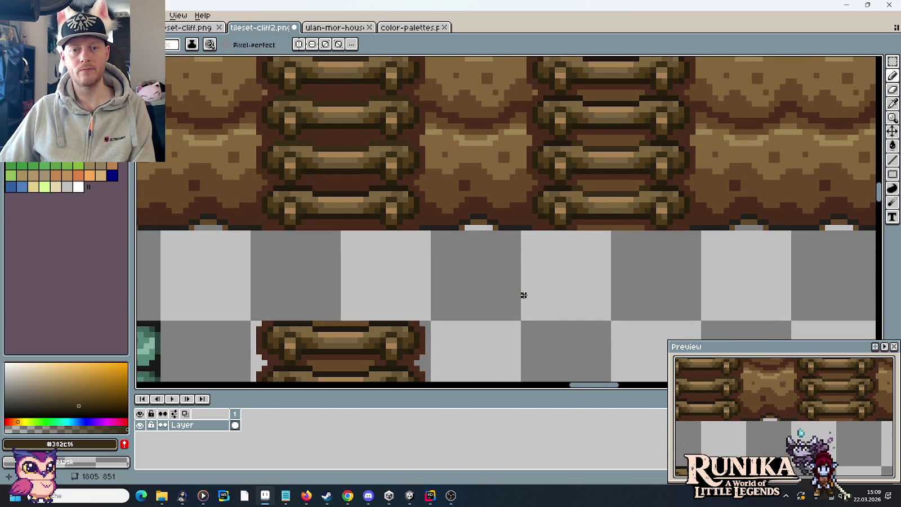
scroll(524, 295, "down", 1)
scroll(524, 295, "down", 1)
scroll(648, 204, "up", 1)
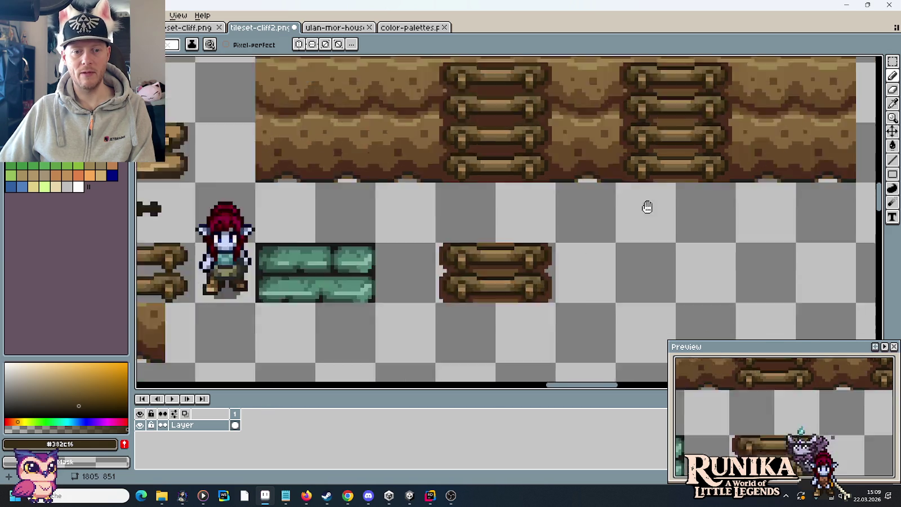
scroll(624, 225, "up", 2)
left_click_drag(570, 230, 488, 228)
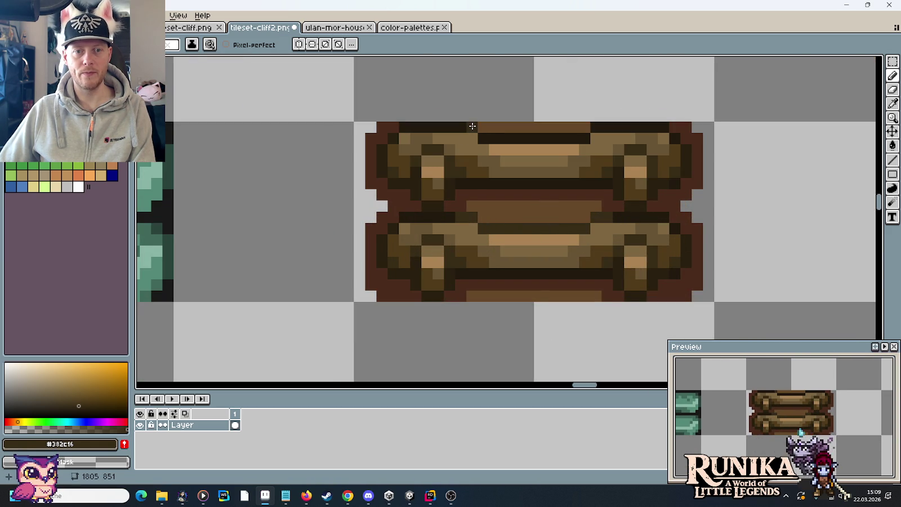
left_click_drag(483, 138, 580, 136)
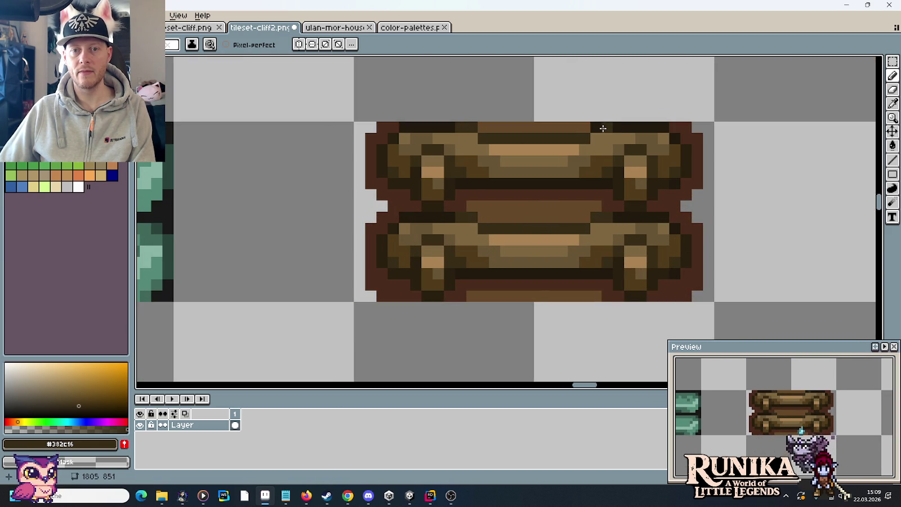
scroll(596, 128, "down", 2)
left_click_drag(654, 133, 564, 288)
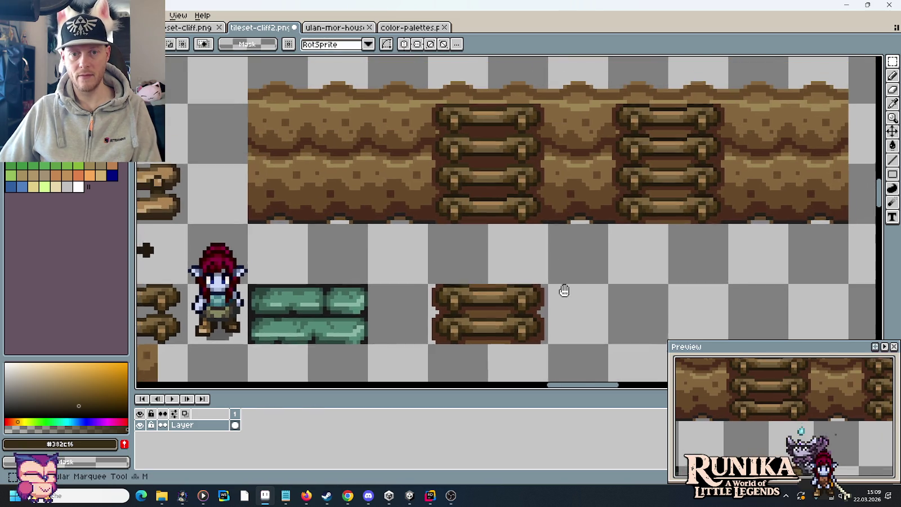
Copy the retouched two-log tile onto the cliff's right-hand ladder and commit it
left_click_drag(429, 291, 542, 350)
mouse_move(467, 316)
left_mouse_down()
mouse_move(604, 241)
mouse_move(665, 169)
left_mouse_up()
left_click(618, 258)
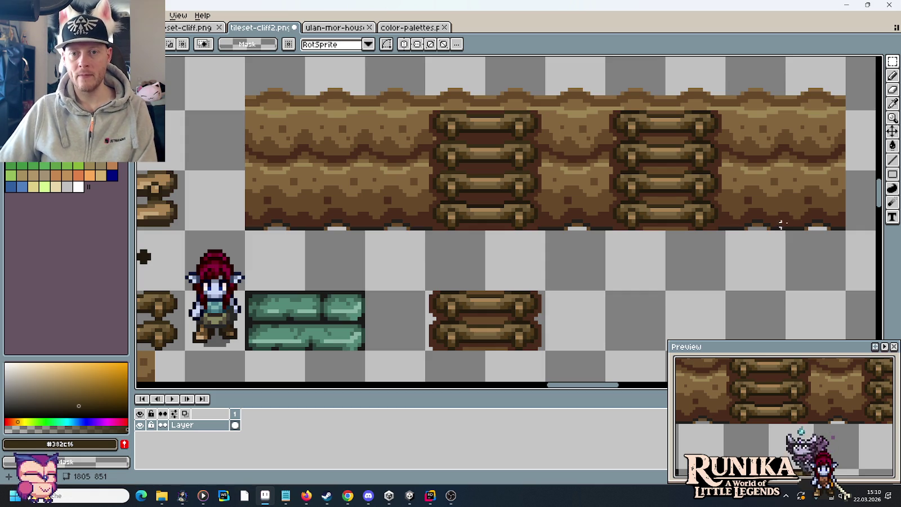
Paint light brown #8c673f and mid-brown highlight strokes along a ladder rung
key("i")
left_click(751, 181)
scroll(719, 158, "up", 2)
scroll(704, 186, "up", 1)
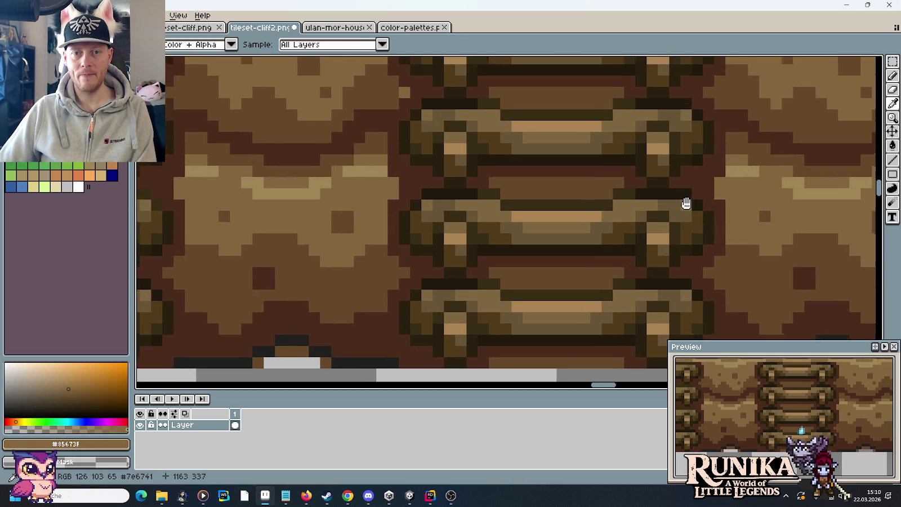
key("b")
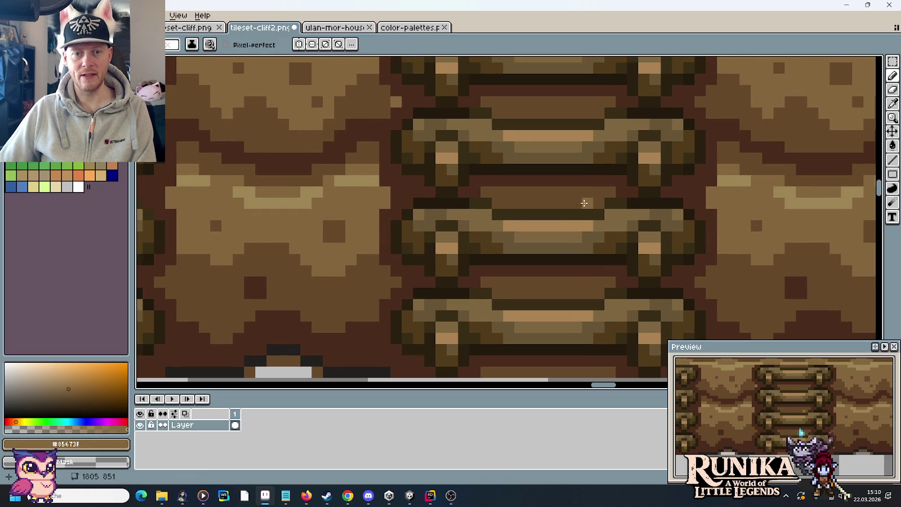
left_click_drag(575, 202, 516, 203)
scroll(560, 254, "down", 3)
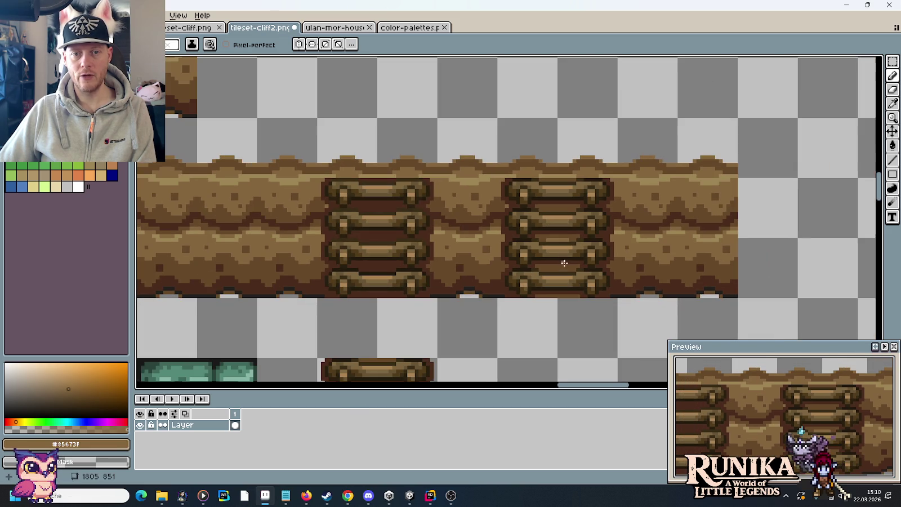
scroll(577, 292, "up", 3)
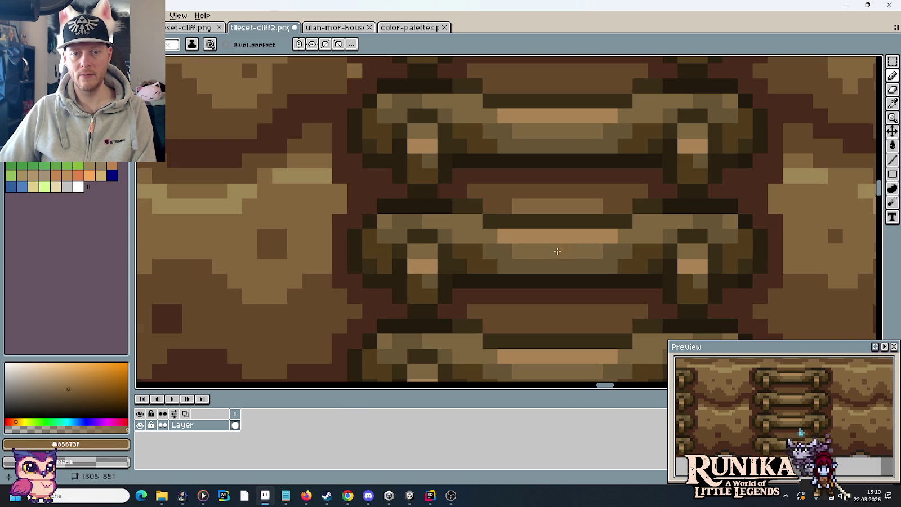
left_click(533, 187, "alt")
mouse_move(502, 177)
left_mouse_down()
mouse_move(598, 180)
mouse_move(535, 192)
left_mouse_up()
left_click(589, 198, "alt")
Repaint the dark #382c16 band beneath the rung
scroll(581, 255, "down", 3)
scroll(580, 255, "down", 2)
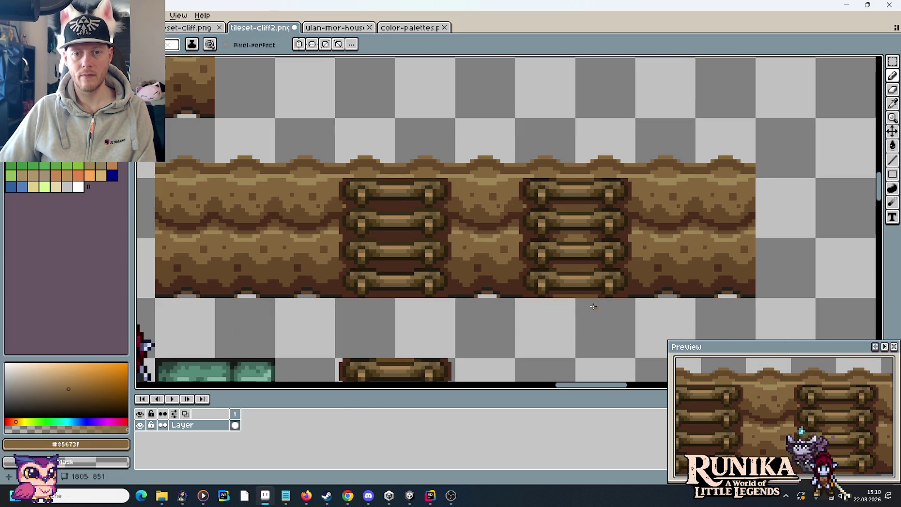
left_click_drag(593, 302, 616, 271)
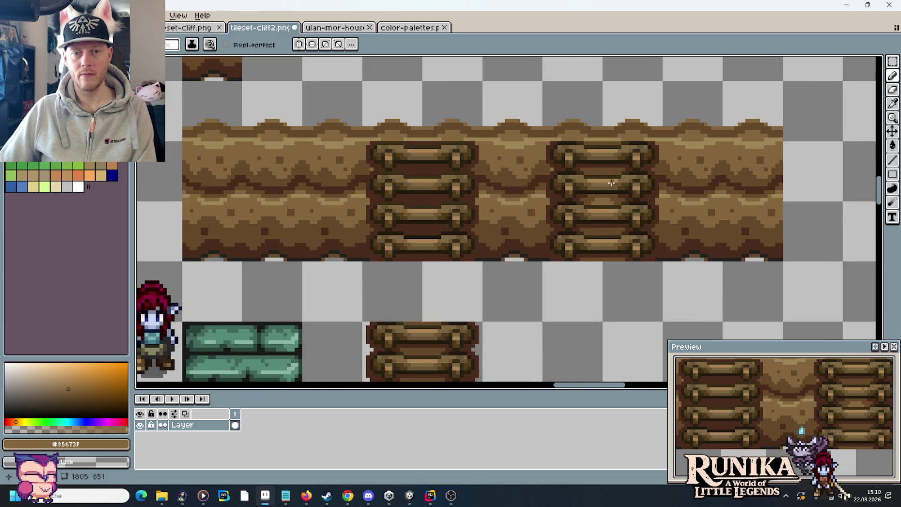
scroll(611, 184, "up", 3)
left_click(599, 197, "alt")
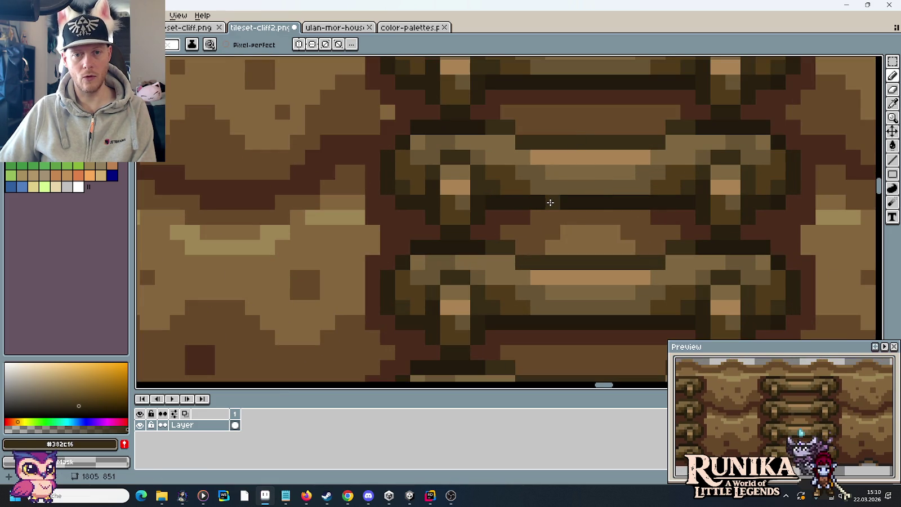
left_click_drag(550, 203, 612, 201)
scroll(600, 268, "down", 2)
scroll(592, 276, "down", 2)
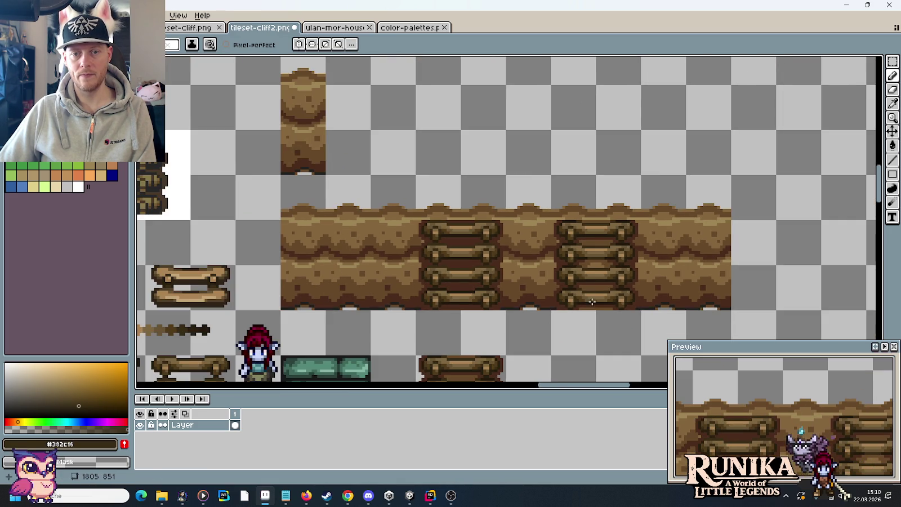
scroll(590, 278, "down", 1)
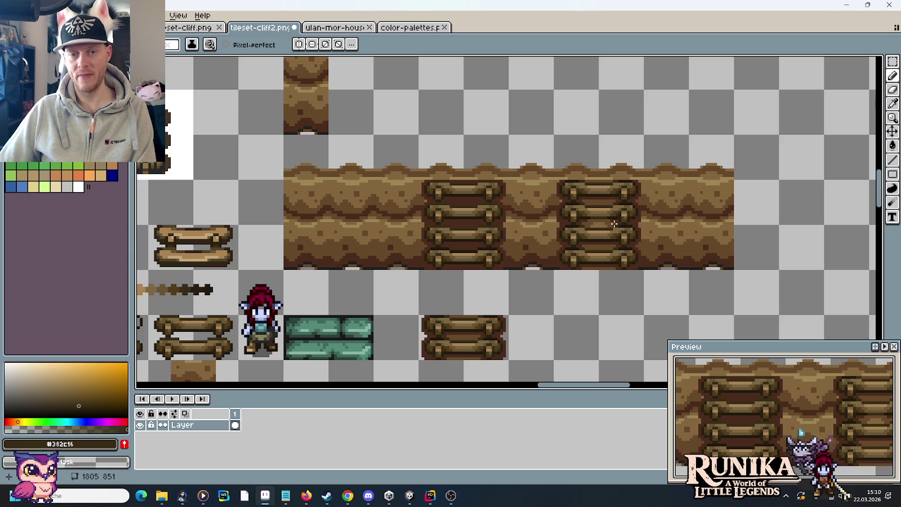
scroll(591, 204, "up", 2)
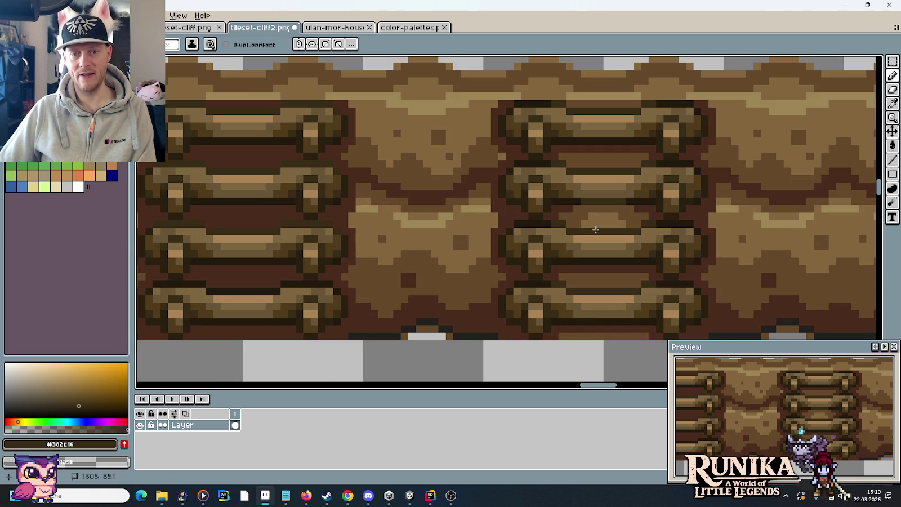
Trial-move ladder rung selections with the Rectangular Marquee, then undo both placements
key("m")
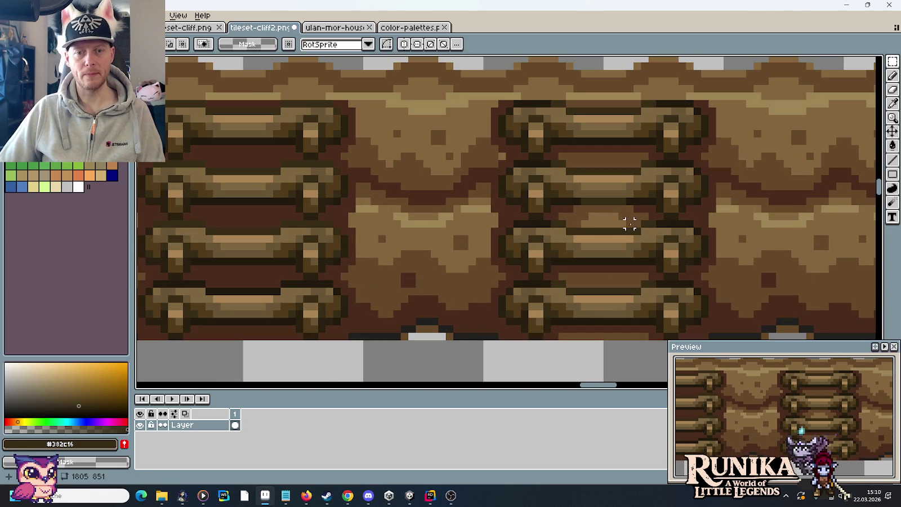
left_click_drag(643, 229, 564, 165)
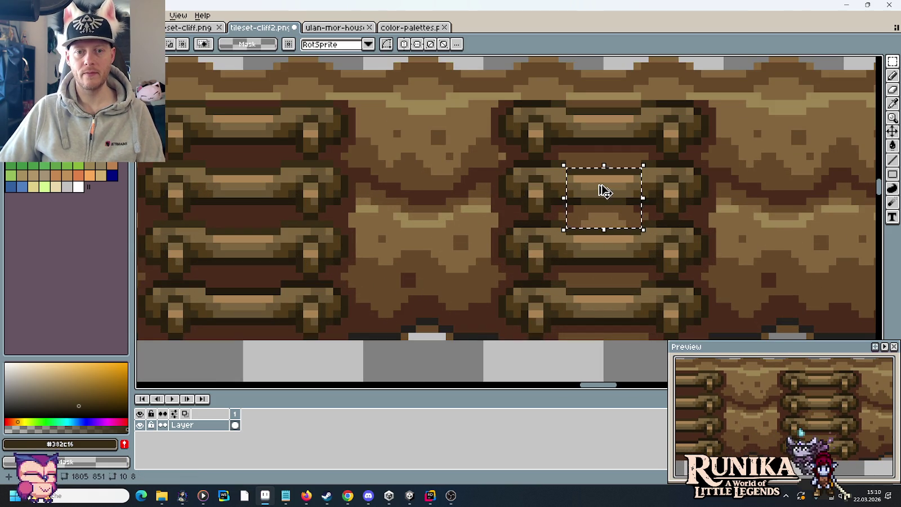
left_click(554, 224)
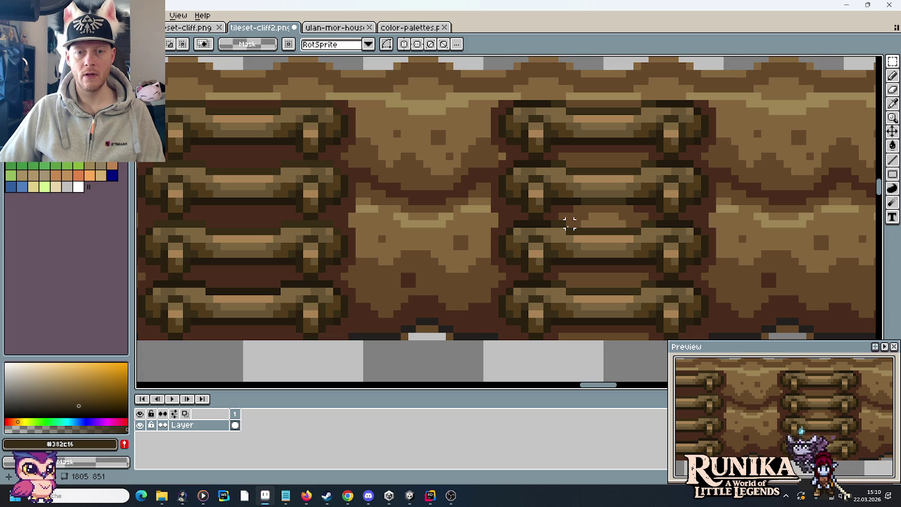
mouse_move(569, 224)
left_mouse_down()
mouse_move(644, 171)
mouse_move(212, 389)
mouse_move(472, 360)
mouse_move(441, 350)
mouse_move(461, 251)
mouse_move(438, 292)
left_mouse_up()
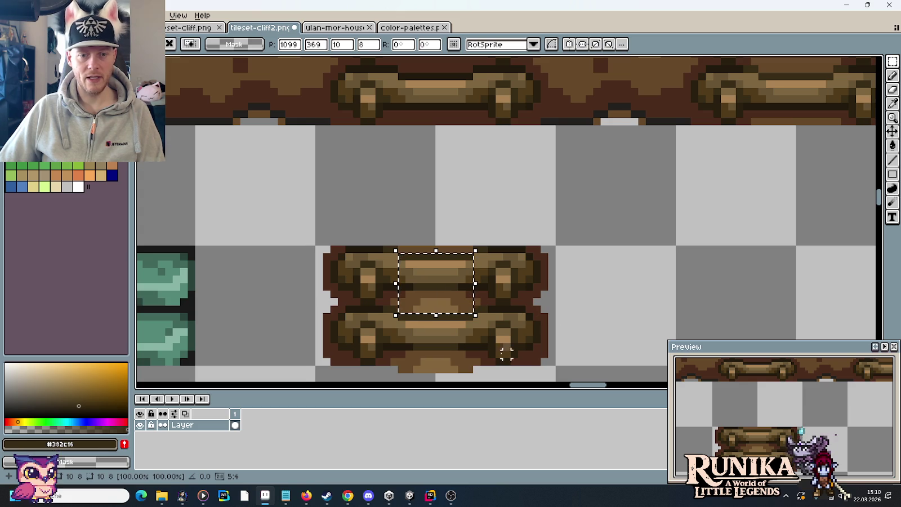
left_click_drag(442, 296, 451, 214)
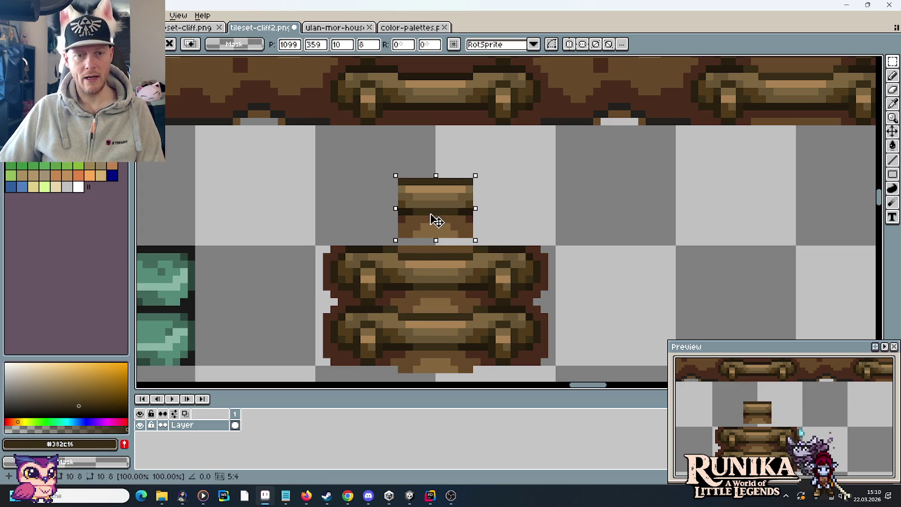
key("ctrl+z")
key("ctrl+z")
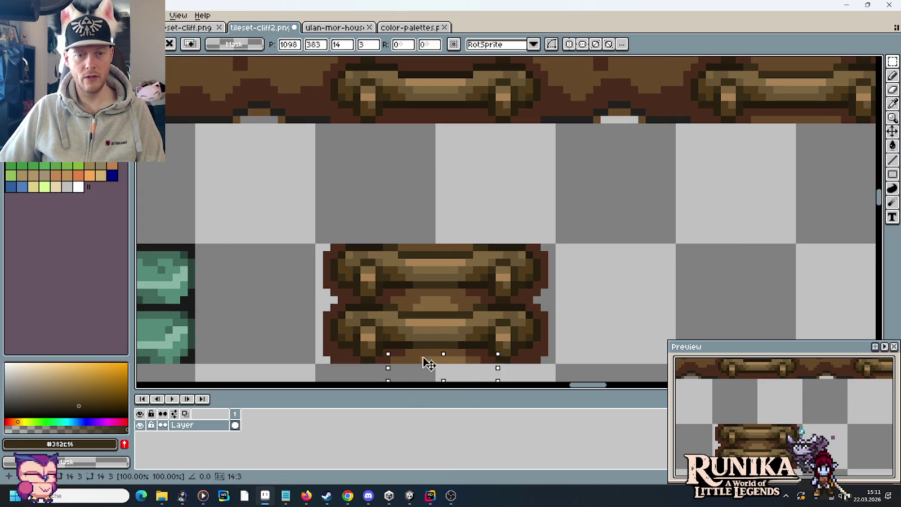
left_click_drag(428, 367, 422, 260)
key("ctrl+z")
Select a 32×16 two-rung ladder piece from the tiles
scroll(554, 224, "down", 2)
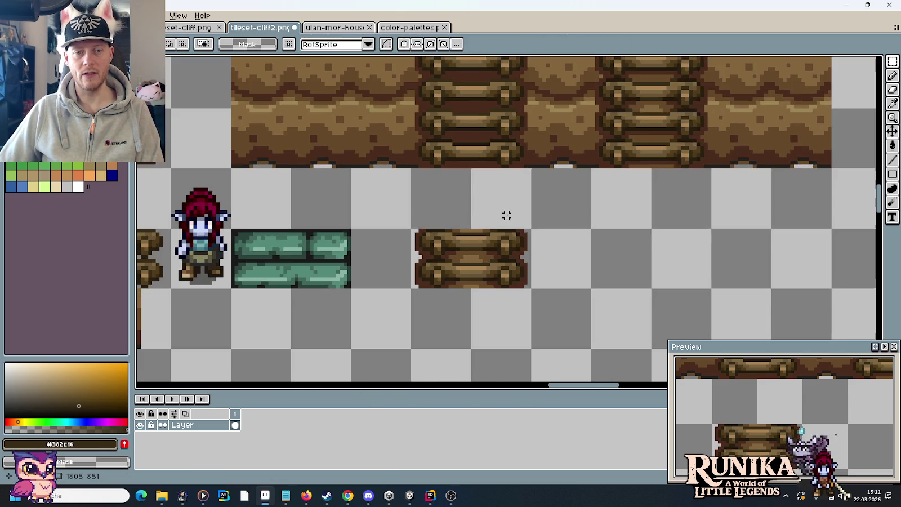
scroll(624, 153, "up", 1)
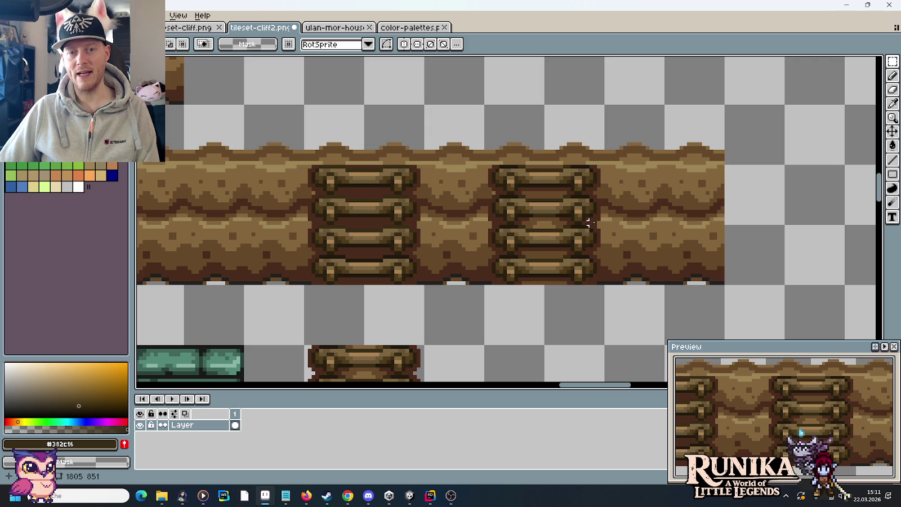
scroll(602, 223, "down", 2)
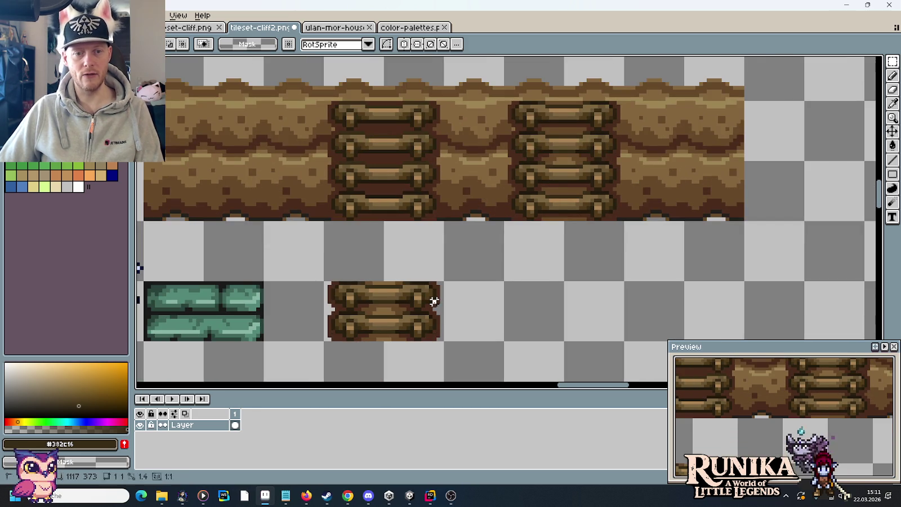
mouse_move(432, 299)
left_mouse_down()
mouse_move(363, 304)
mouse_move(564, 210)
mouse_move(557, 138)
left_mouse_up()
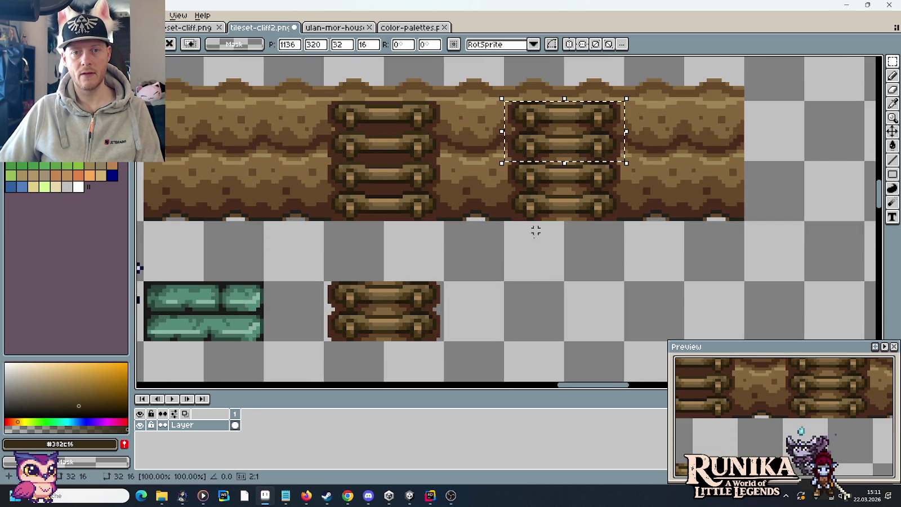
Drop the two-rung piece onto the right ladder and review the cliff strip
left_click(585, 268)
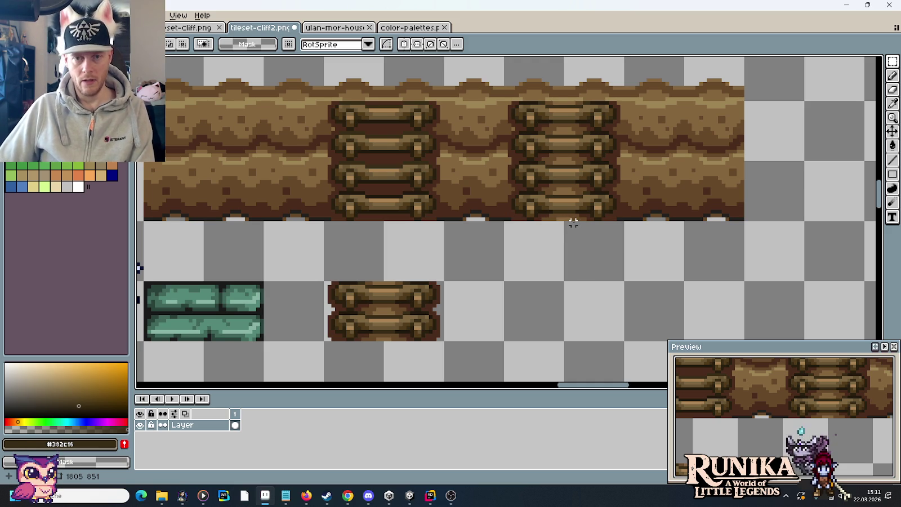
scroll(573, 222, "up", 1)
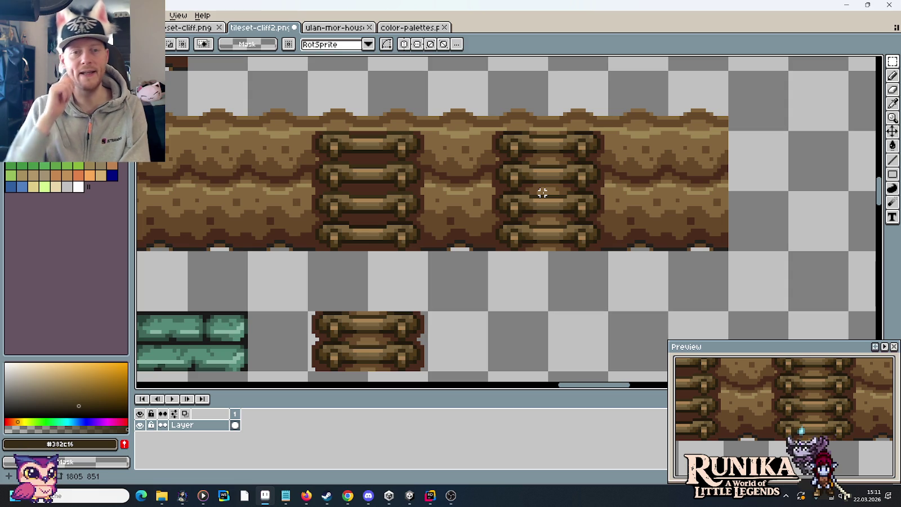
left_click_drag(448, 336, 513, 288)
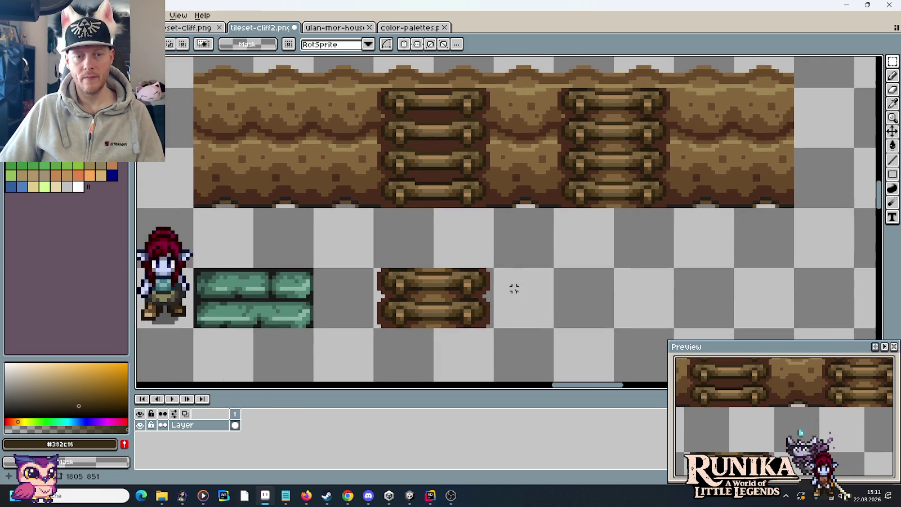
scroll(513, 288, "up", 1)
left_click_drag(496, 326, 325, 284)
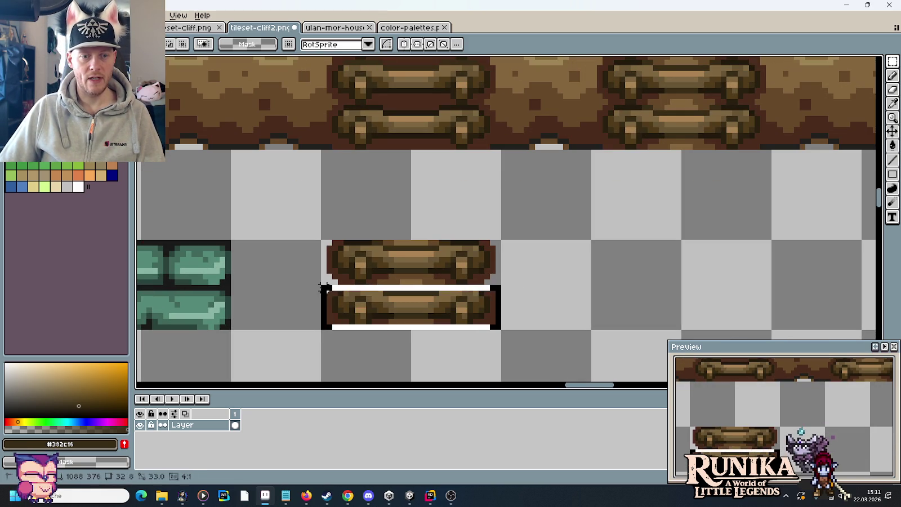
key("ctrl+c")
key("ctrl+v")
scroll(616, 158, "up", 5)
left_click_drag(624, 207, 624, 231)
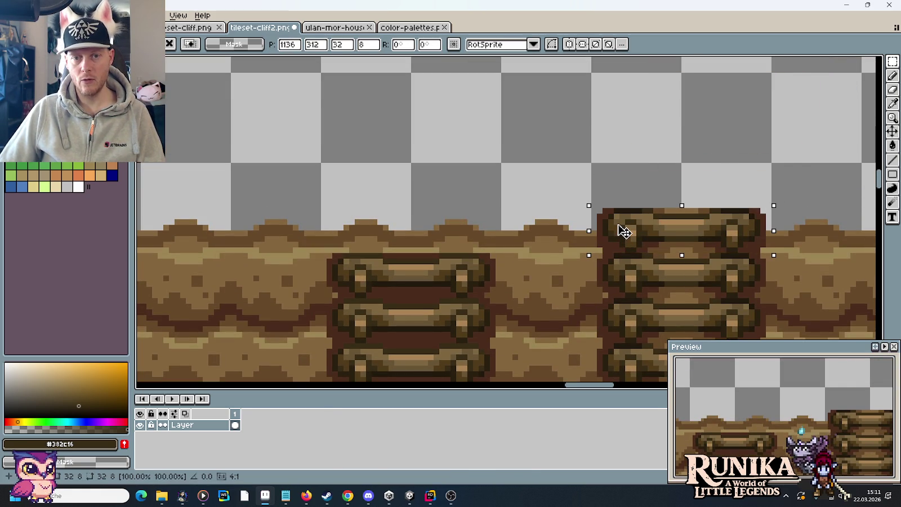
scroll(624, 231, "down", 1)
scroll(609, 242, "down", 1)
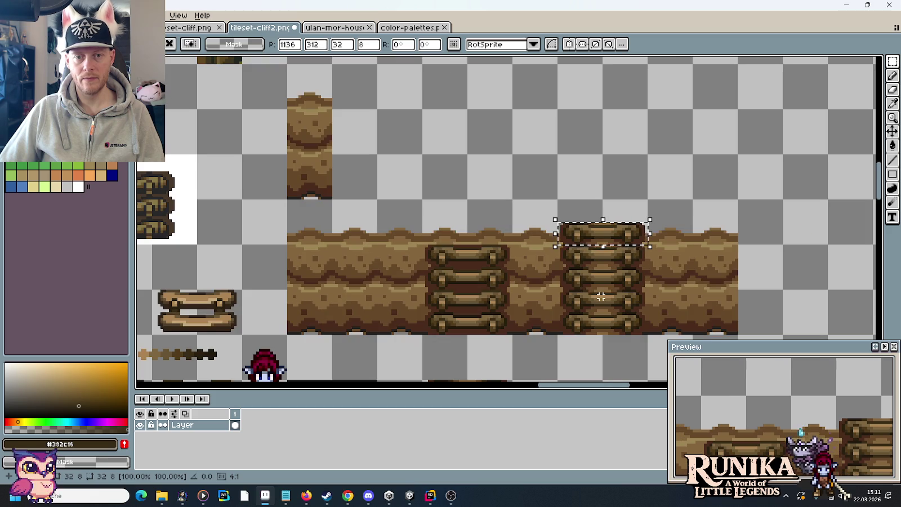
left_click(599, 322)
left_click_drag(598, 323, 573, 279)
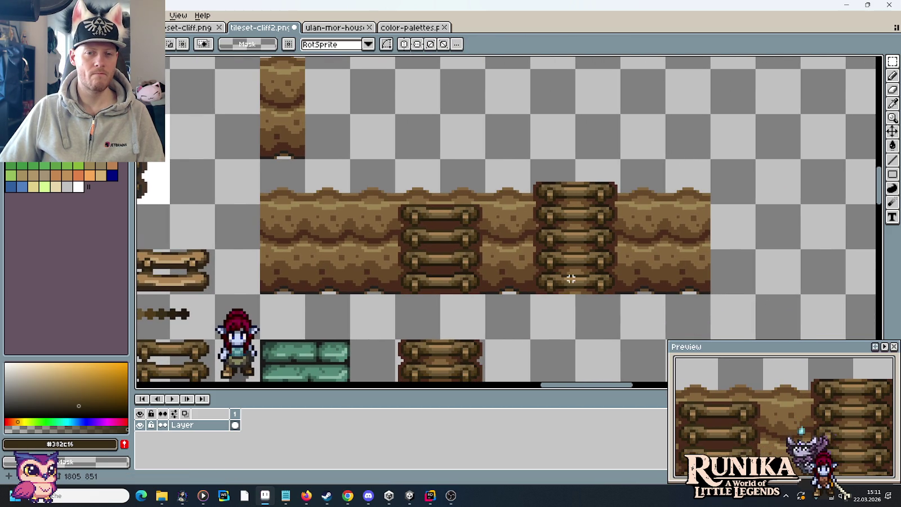
key("ctrl+z")
key("ctrl+z")
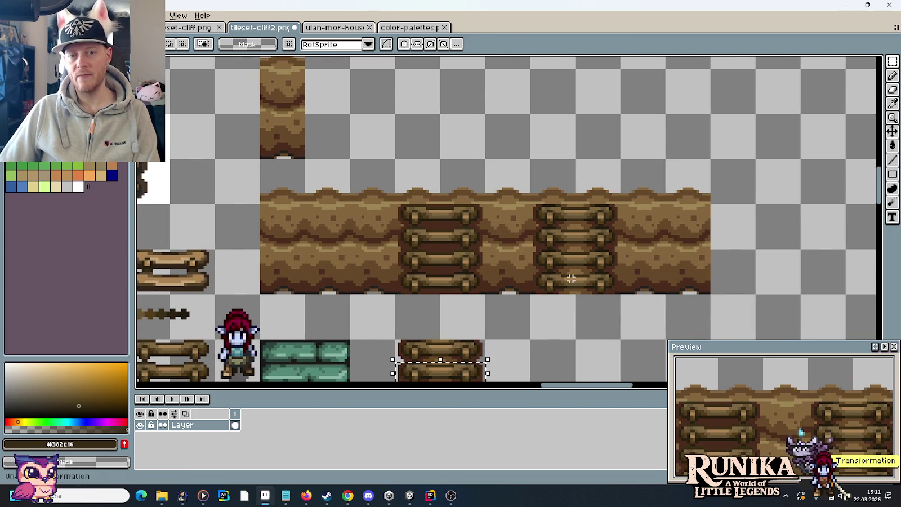